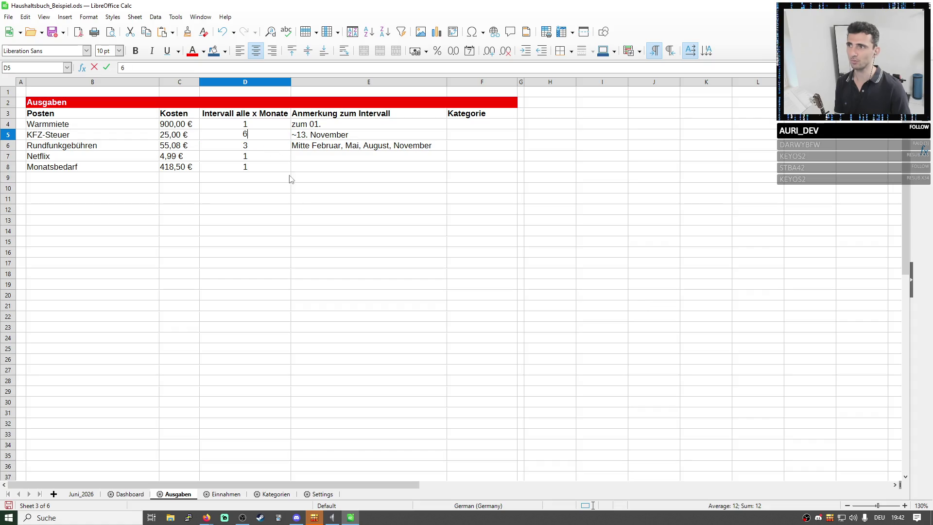
- Apply a trial KFZ-Steuer interval, undo and redo it while checking the Dashboard total-expenses formula
{"action": "key", "text": "Return"}
{"action": "left_click", "coordinate": [130, 494]}
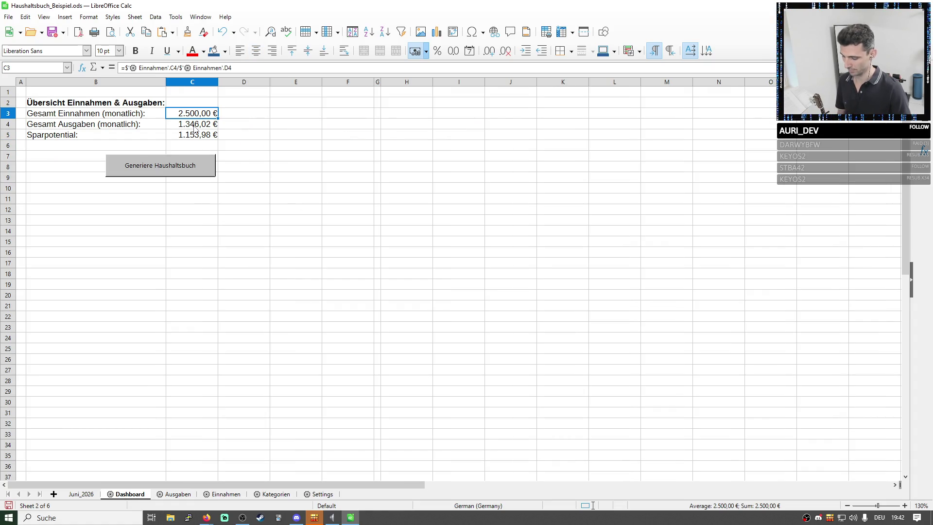
{"action": "key", "text": "ctrl+z"}
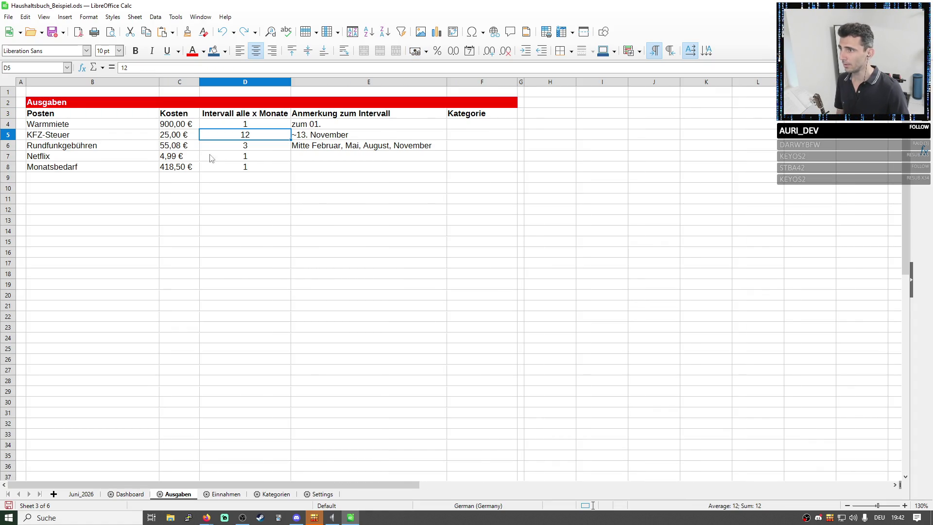
{"action": "left_click", "coordinate": [135, 495]}
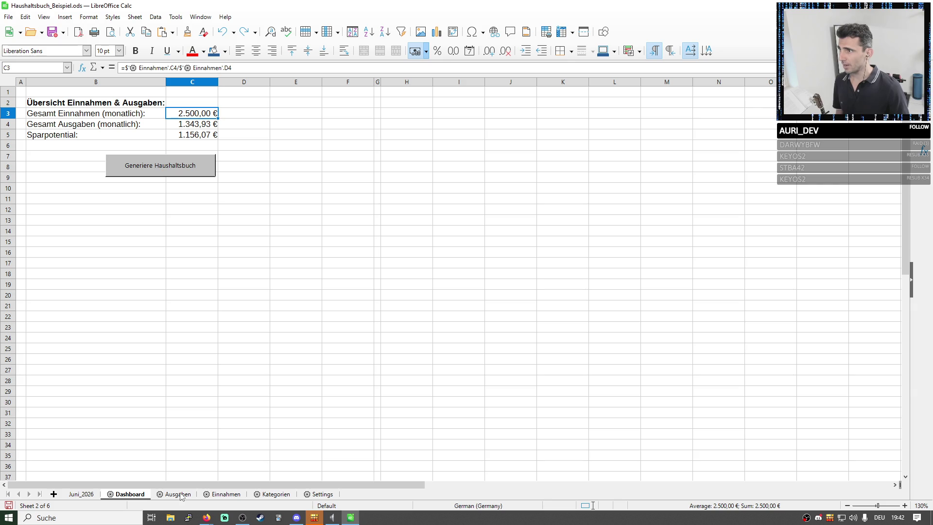
{"action": "left_click", "coordinate": [177, 494]}
{"action": "key", "text": "ctrl+y"}
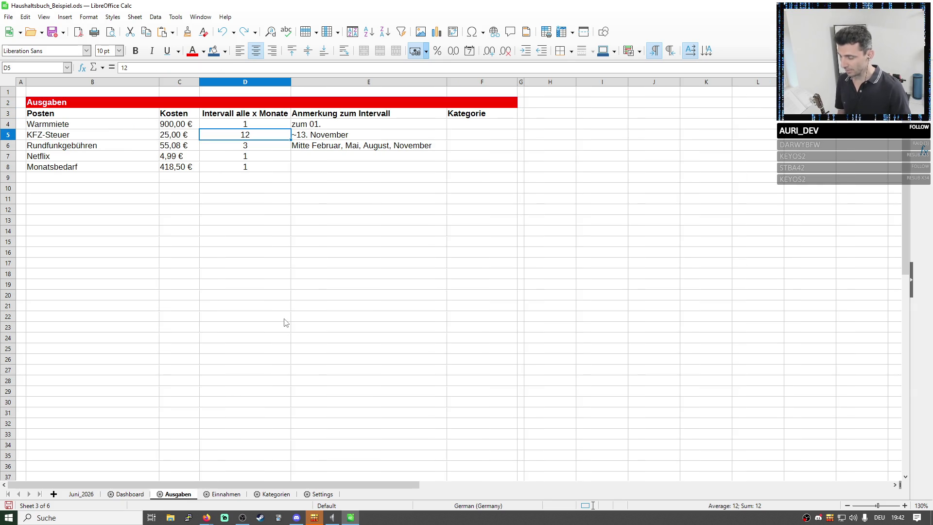
{"action": "left_click", "coordinate": [130, 494]}
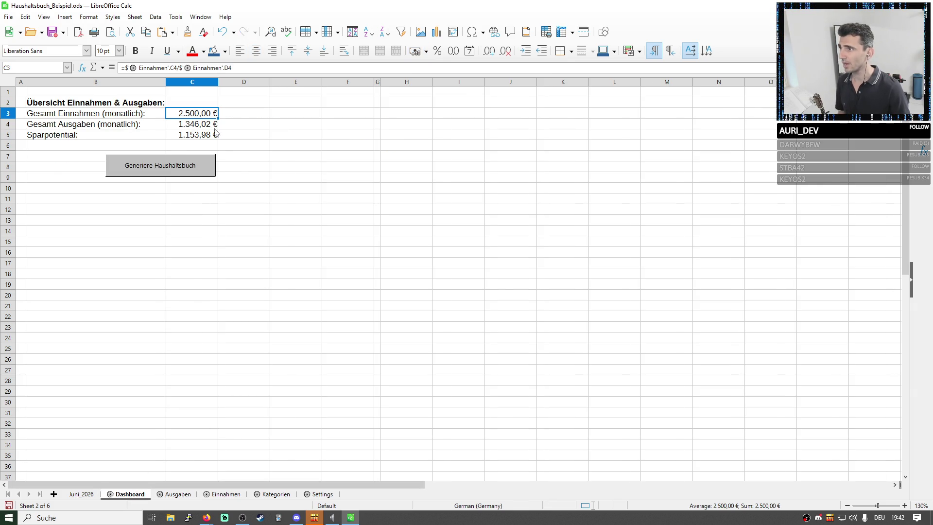
{"action": "left_click", "coordinate": [191, 124]}
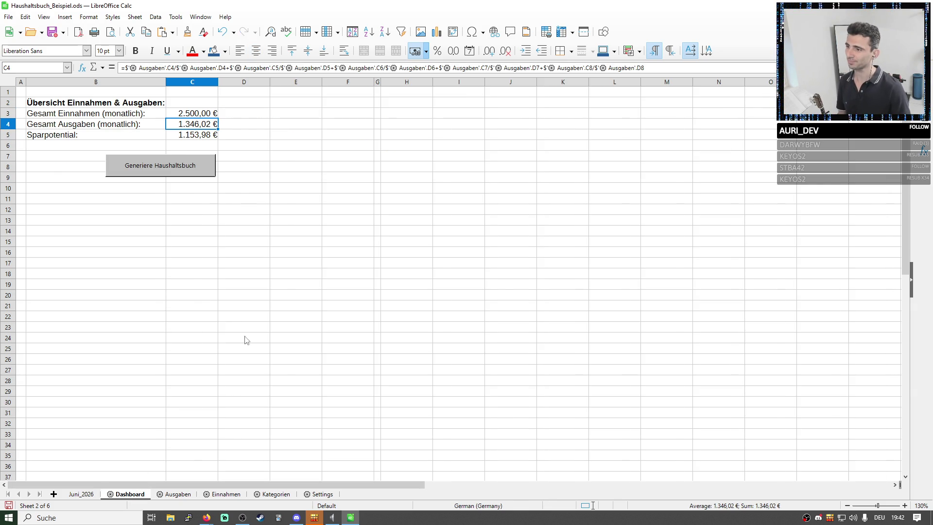
{"action": "left_click", "coordinate": [178, 494]}
{"action": "type", "text": "1"}
- Try an interval of 1, compare Dashboard and Einnahmen, then restore D5 to 12 and save
{"action": "key", "text": "Return"}
{"action": "left_click", "coordinate": [130, 495]}
{"action": "left_click", "coordinate": [198, 124]}
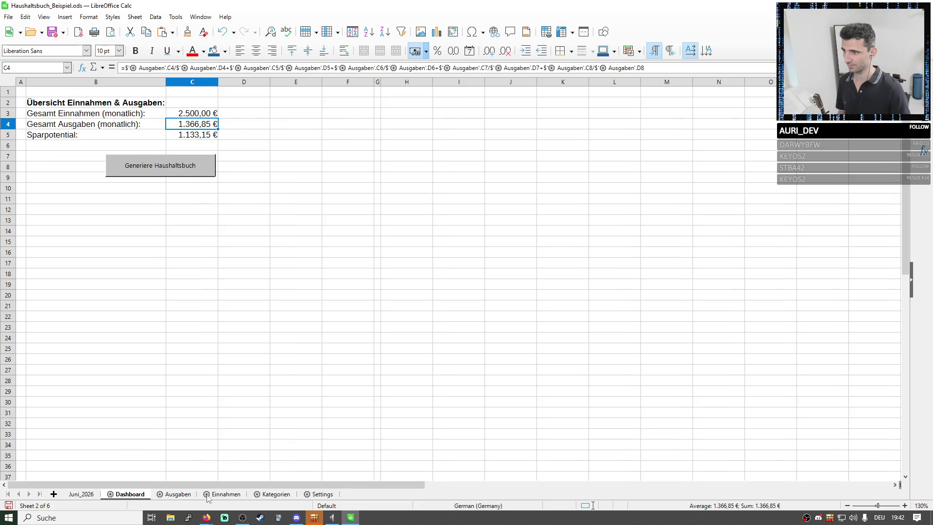
{"action": "left_click", "coordinate": [226, 495]}
{"action": "left_click", "coordinate": [177, 495]}
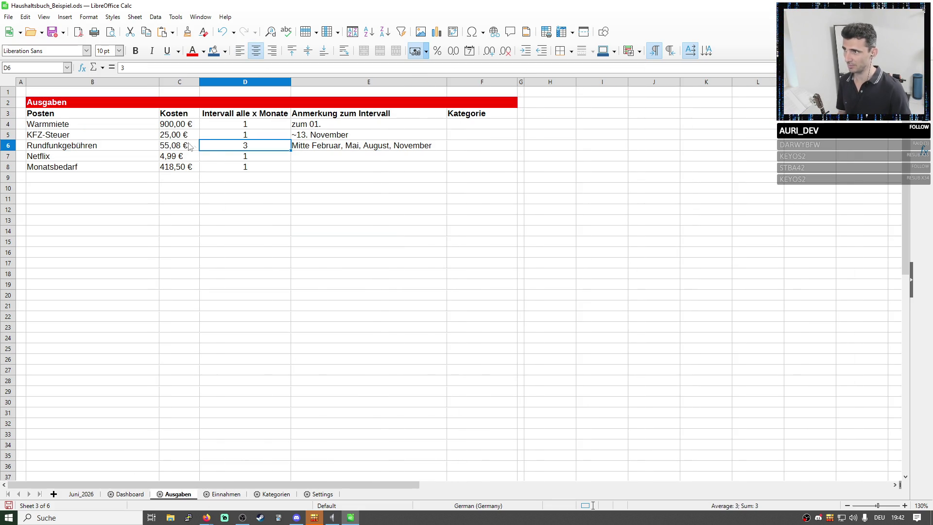
{"action": "left_click", "coordinate": [245, 134]}
{"action": "key", "text": "ctrl+z"}
{"action": "key", "text": "ctrl+s"}
- Review the savings potential formula and Juni_2026, try interval 2, restore 12, and move to B9
{"action": "left_click", "coordinate": [345, 189]}
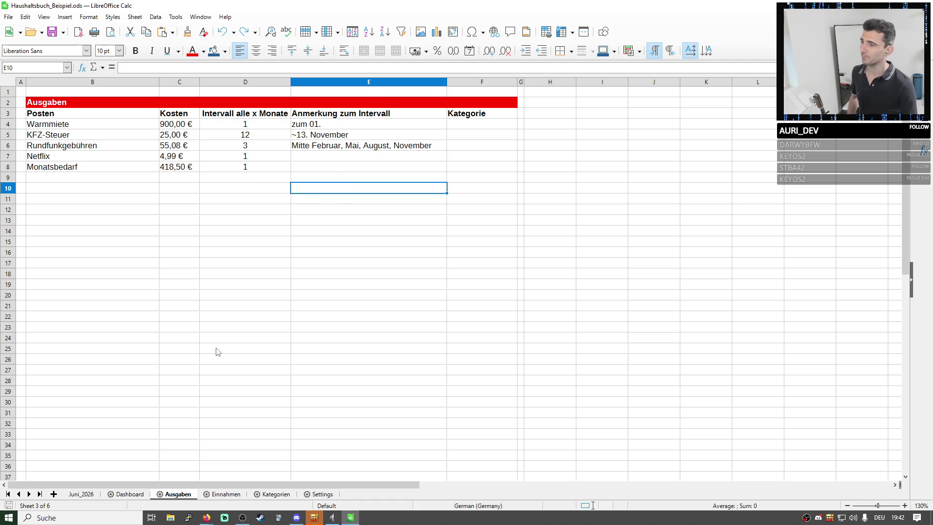
{"action": "left_click", "coordinate": [129, 494]}
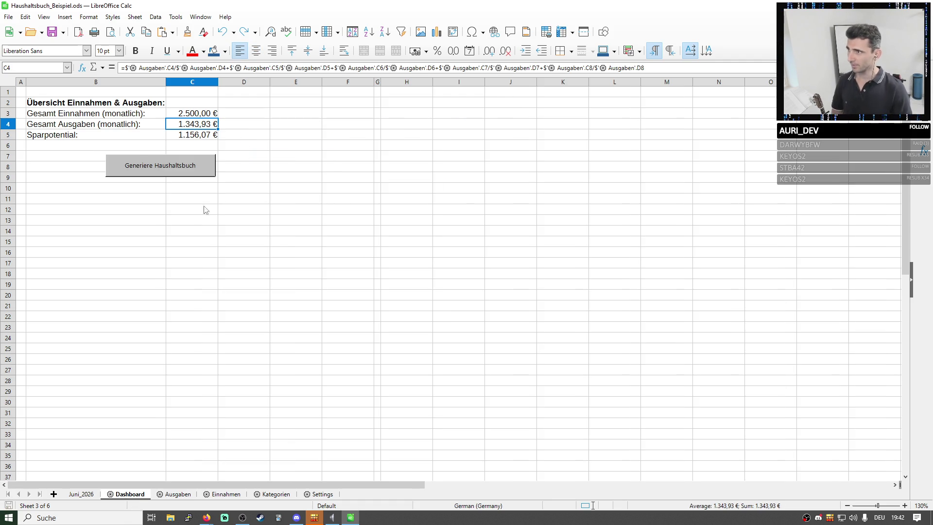
{"action": "left_click", "coordinate": [191, 135]}
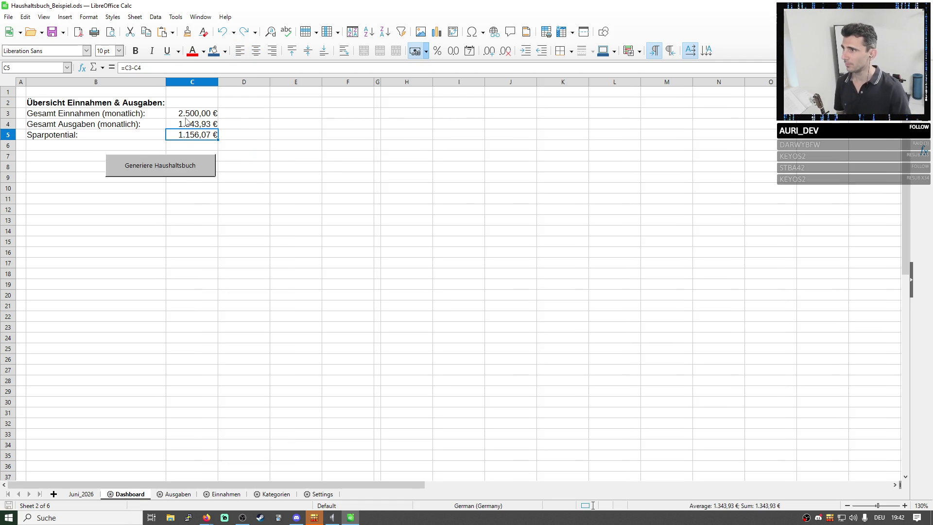
{"action": "left_click", "coordinate": [81, 495]}
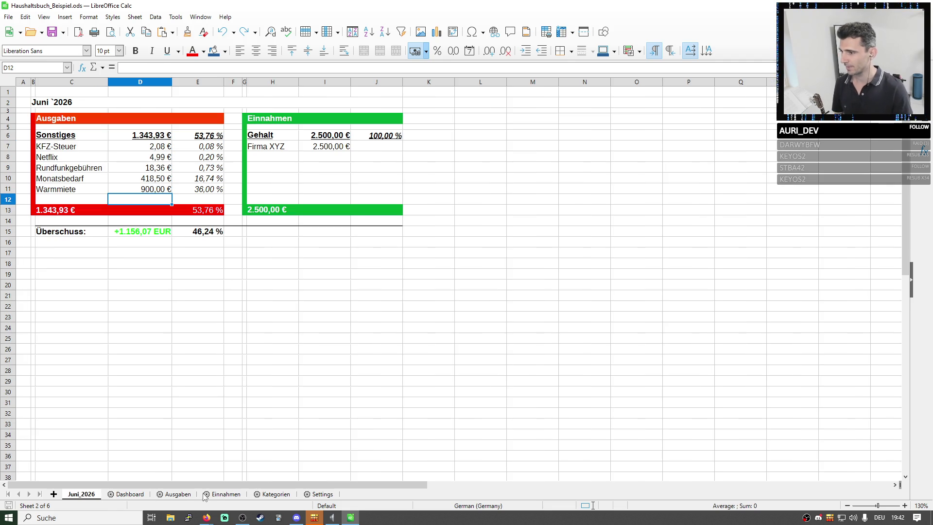
{"action": "left_click", "coordinate": [178, 494]}
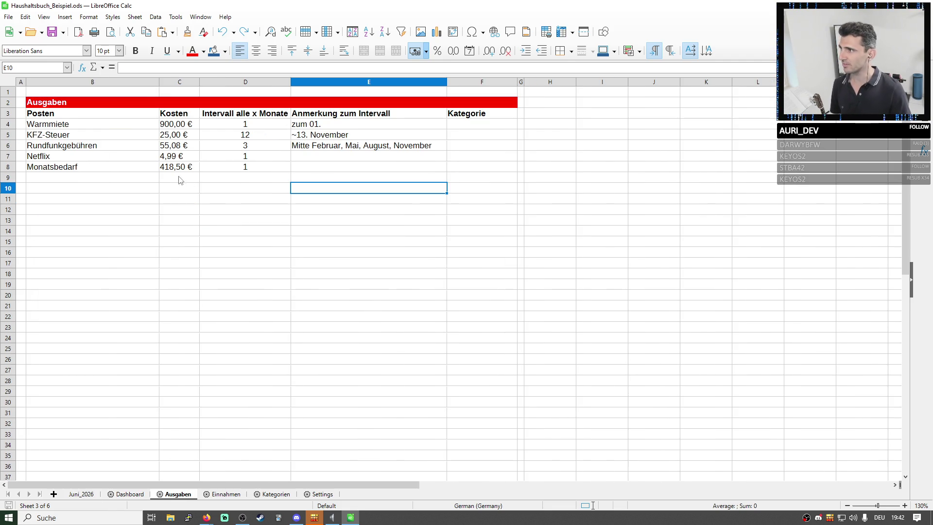
{"action": "left_click", "coordinate": [245, 135]}
{"action": "type", "text": "2"}
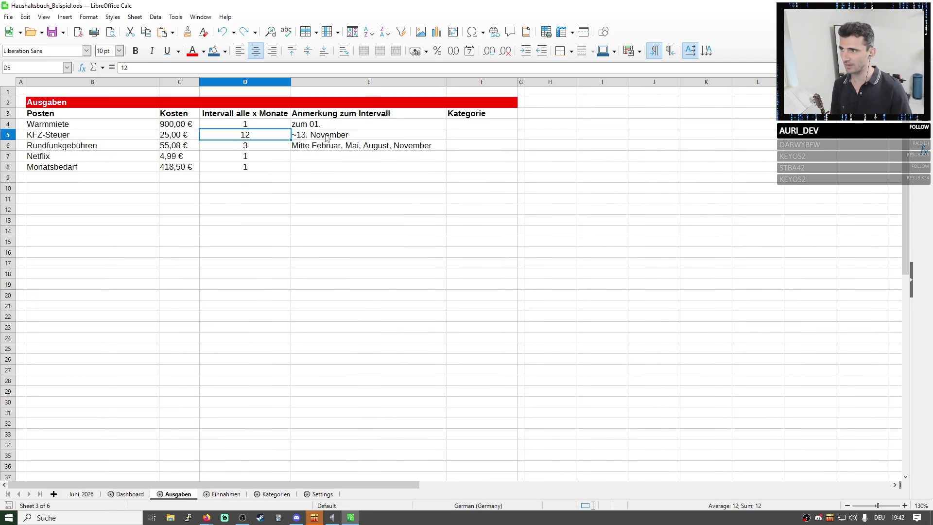
{"action": "key", "text": "Return"}
{"action": "key", "text": "ctrl+z"}
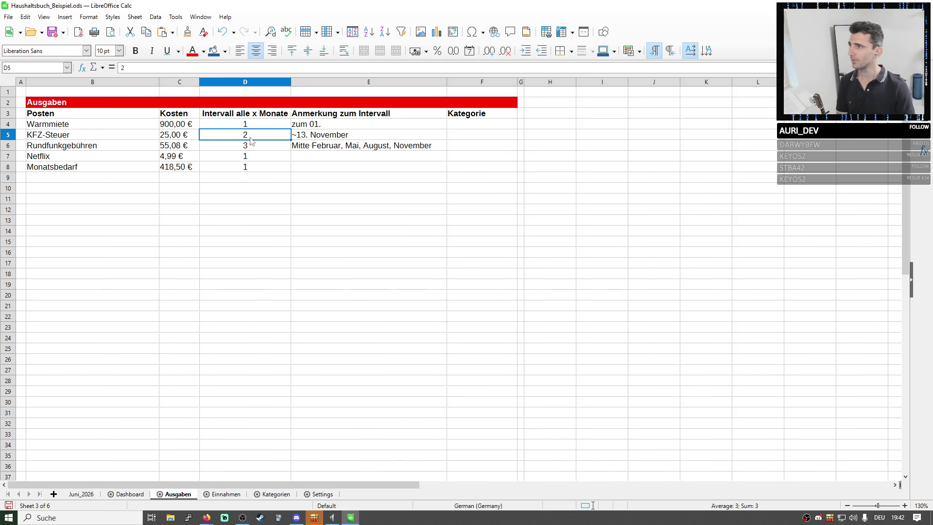
{"action": "type", "text": "12"}
{"action": "left_click", "coordinate": [127, 179]}
{"action": "type", "text": "Sp"}
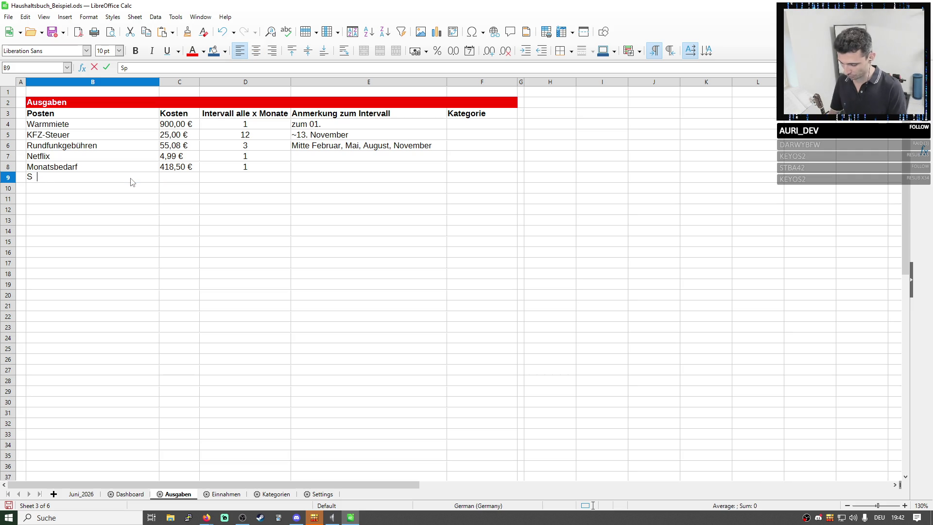
{"action": "type", "text": "enden"}
{"action": "key", "text": "Tab"}
{"action": "key", "text": "Tab"}
{"action": "type", "text": "2"}
{"action": "key", "text": "shift+Tab"}
{"action": "type", "text": "="}
{"action": "key", "text": "BackSpace"}
{"action": "type", "text": "3"}
{"action": "key", "text": "Tab"}
{"action": "key", "text": "shift+Tab"}
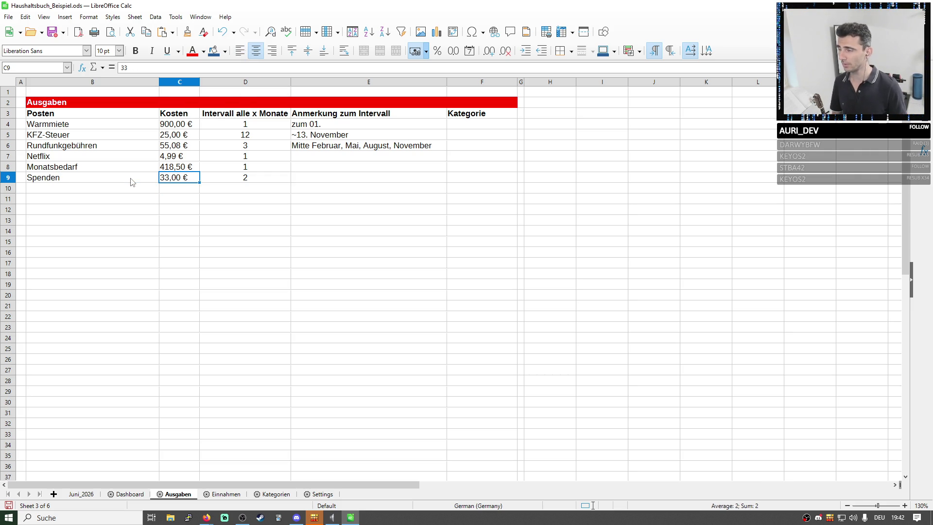
{"action": "type", "text": "10"}
{"action": "key", "text": "Tab"}
{"action": "key", "text": "Tab"}
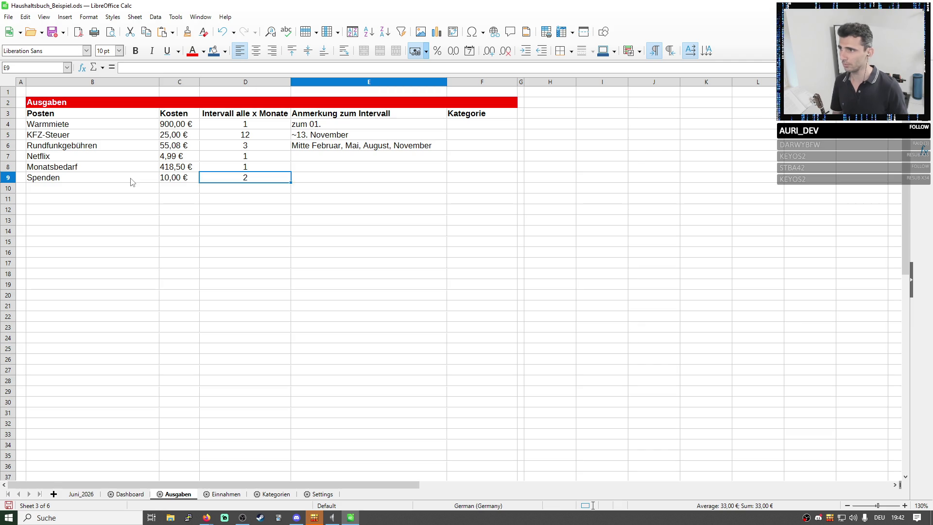
{"action": "type", "text": "Tierhei"}
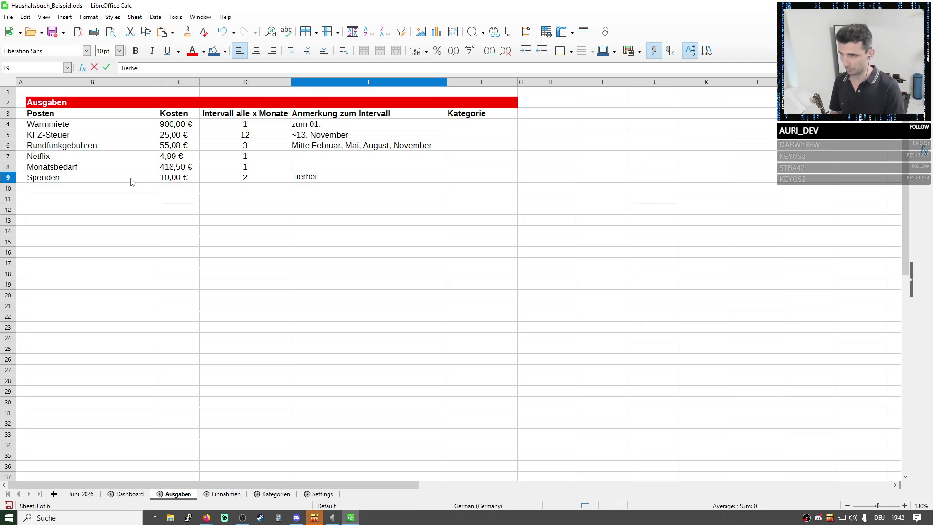
{"action": "type", "text": "m"}
{"action": "key", "text": "Return"}
{"action": "key", "text": "Up"}
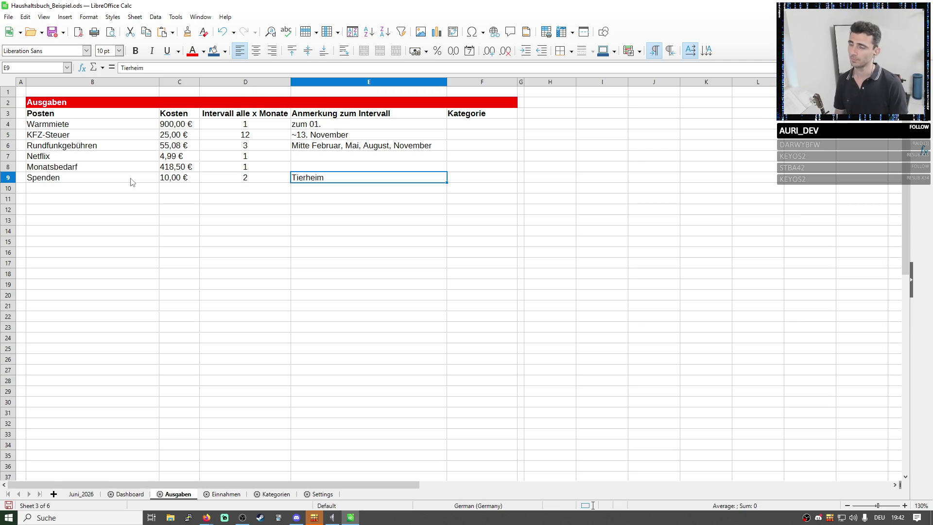
{"action": "key", "text": "BackSpace"}
{"action": "type", "text": "Spende an die DA-Tage"}
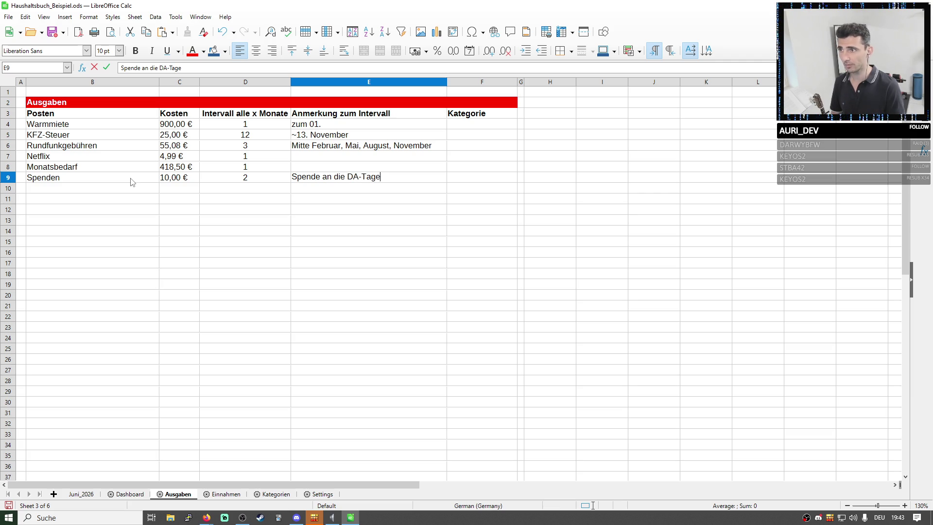
{"action": "type", "text": " l"}
{"action": "key", "text": "Return"}
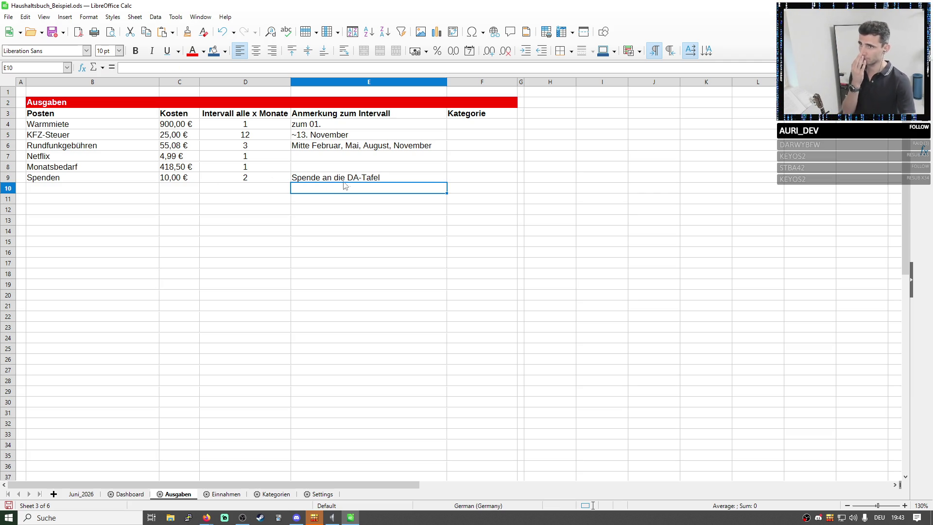
{"action": "left_click", "coordinate": [52, 178]}
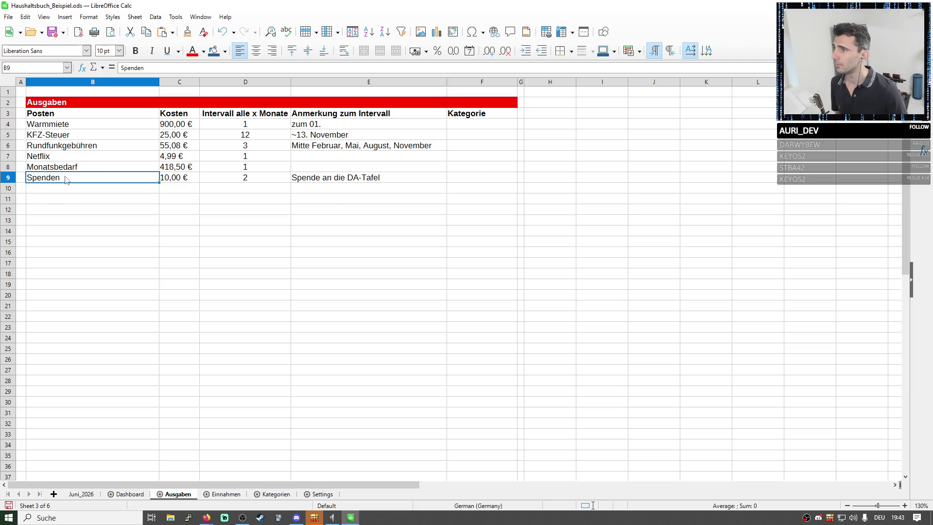
{"action": "left_click", "coordinate": [249, 166]}
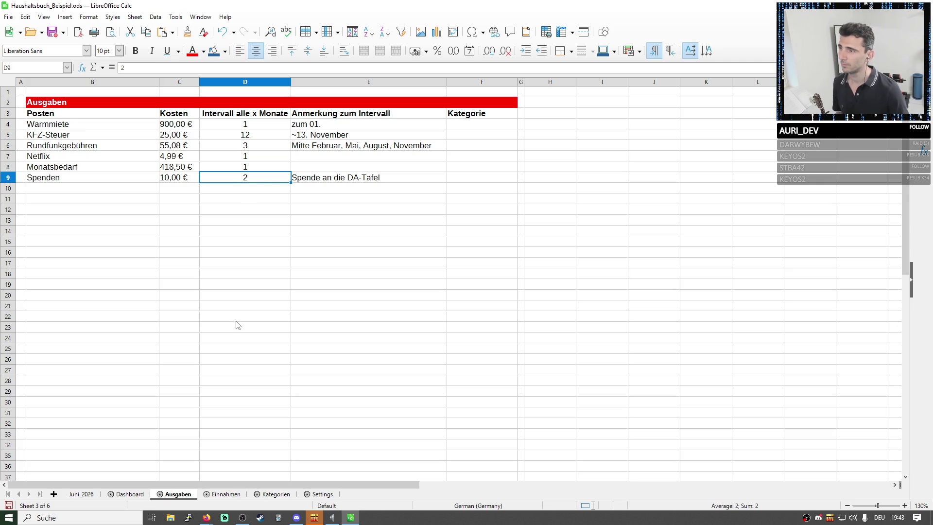
{"action": "left_click", "coordinate": [339, 181]}
{"action": "key", "text": "Delete"}
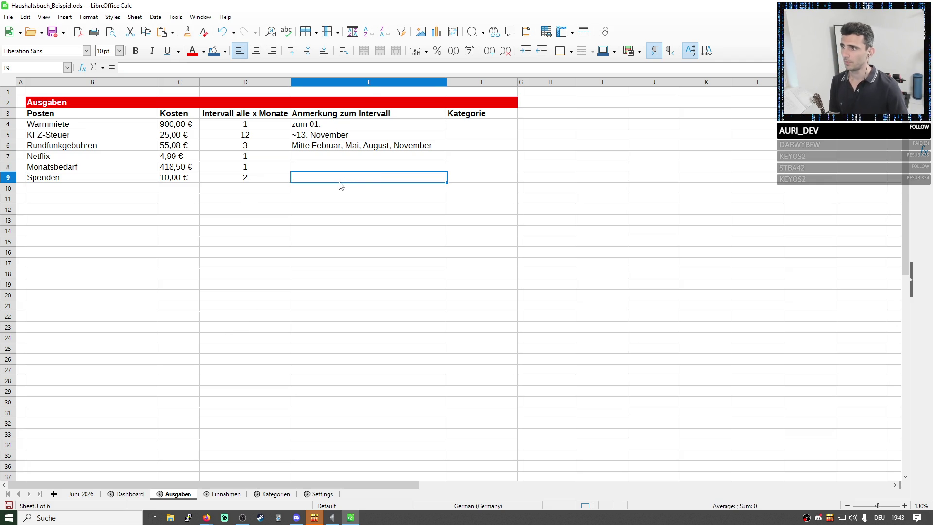
{"action": "left_click_drag", "start_coordinate": [74, 179], "coordinate": [248, 166]}
{"action": "key", "text": "Delete"}
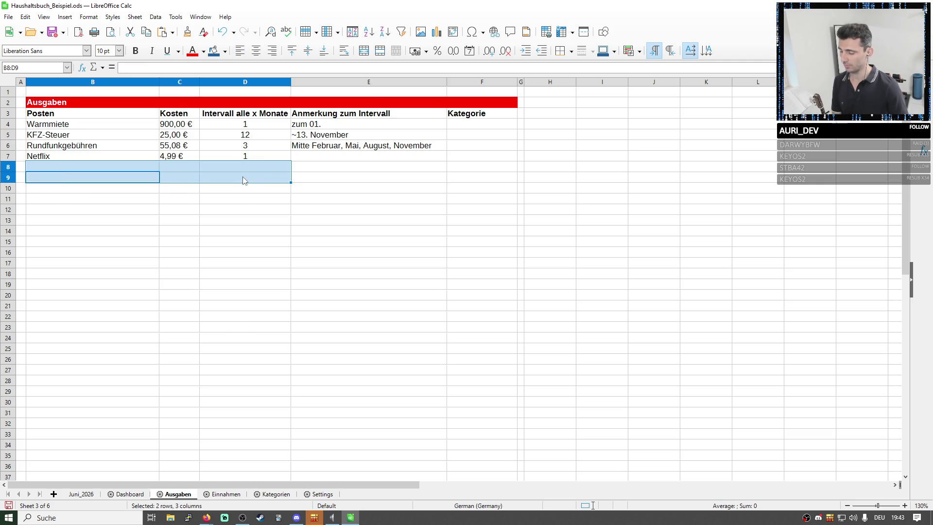
{"action": "key", "text": "ctrl+z"}
{"action": "left_click", "coordinate": [74, 177]}
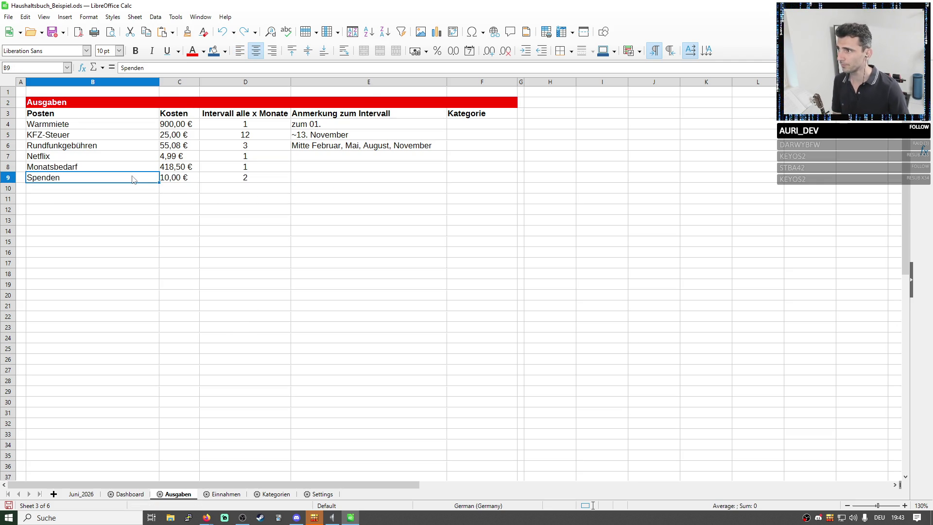
{"action": "left_click_drag", "start_coordinate": [74, 178], "coordinate": [247, 178]}
{"action": "key", "text": "Delete"}
{"action": "left_click", "coordinate": [92, 188]}
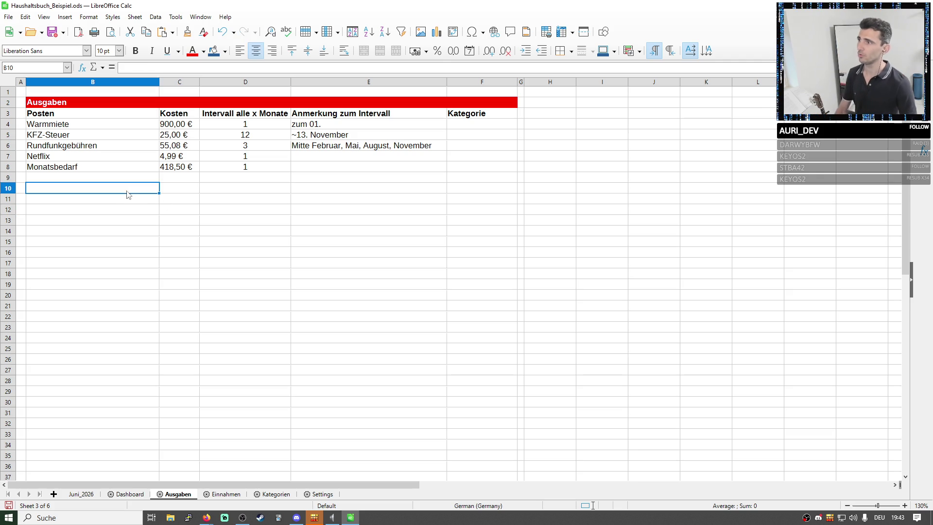
{"action": "type", "text": "Su"}
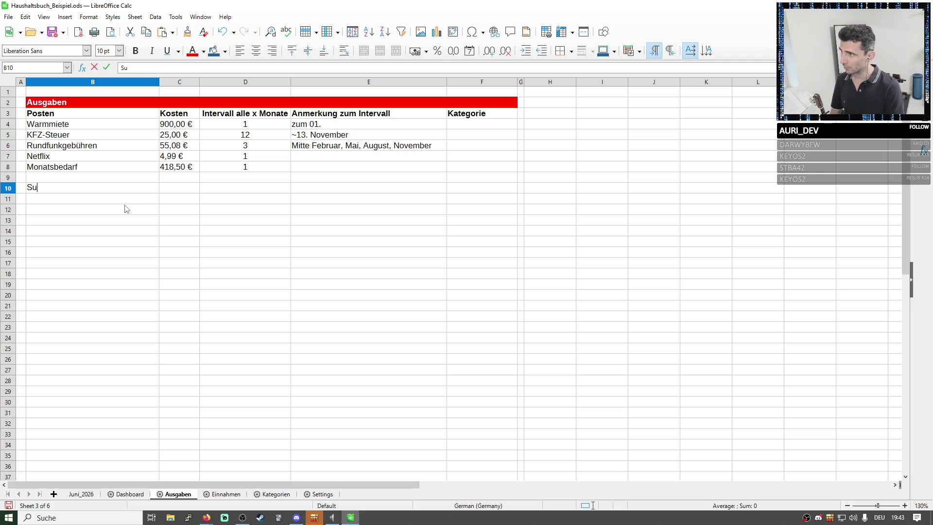
{"action": "type", "text": "M"}
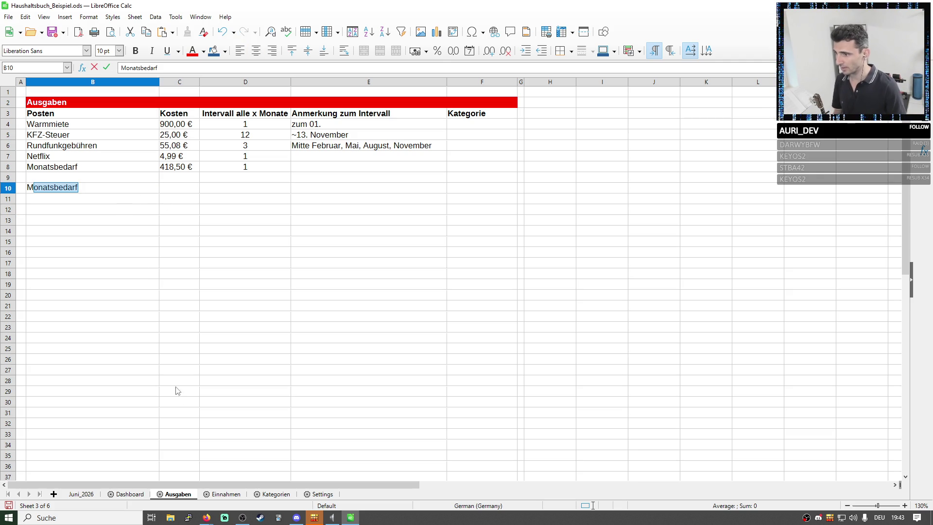
- Copy the monthly income label from Dashboard B3 into Ausgaben B10, overwriting its contents
{"action": "left_click", "coordinate": [226, 494]}
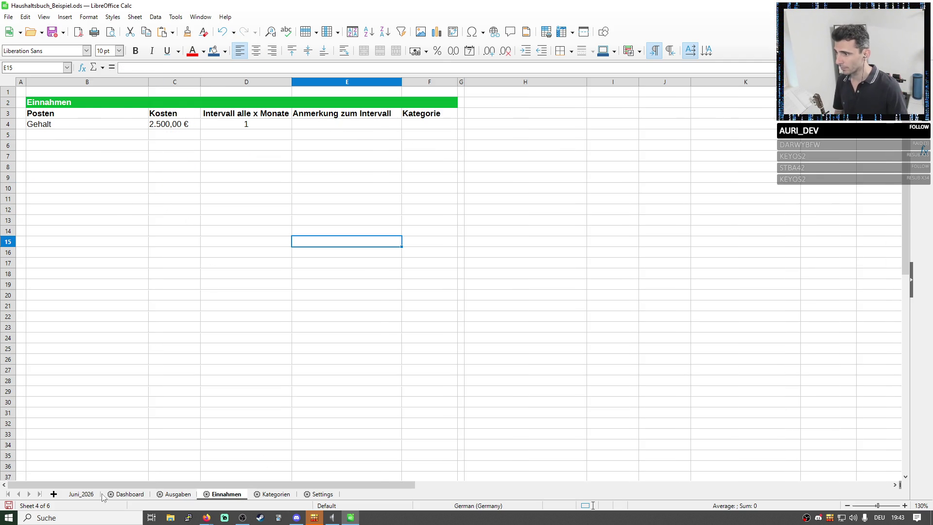
{"action": "left_click", "coordinate": [125, 495]}
{"action": "left_click", "coordinate": [95, 113]}
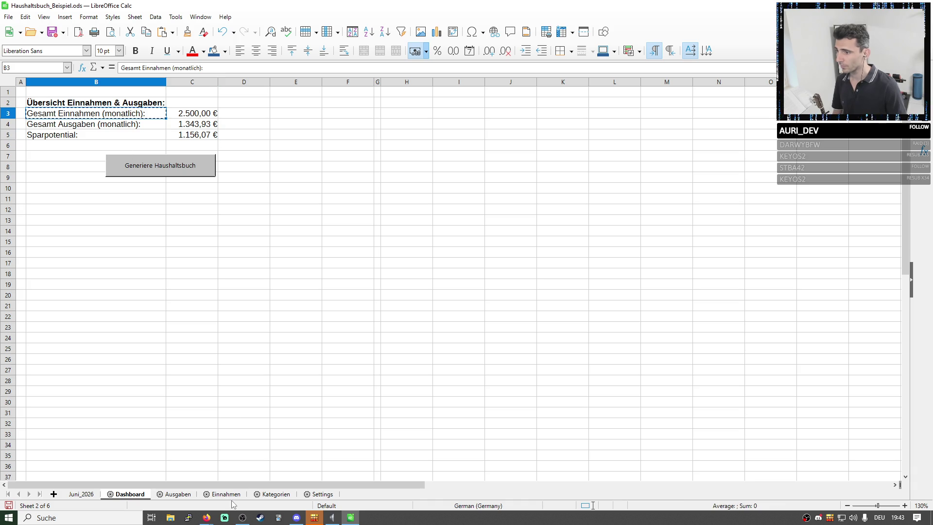
{"action": "left_click", "coordinate": [178, 495]}
{"action": "key", "text": "ctrl+v"}
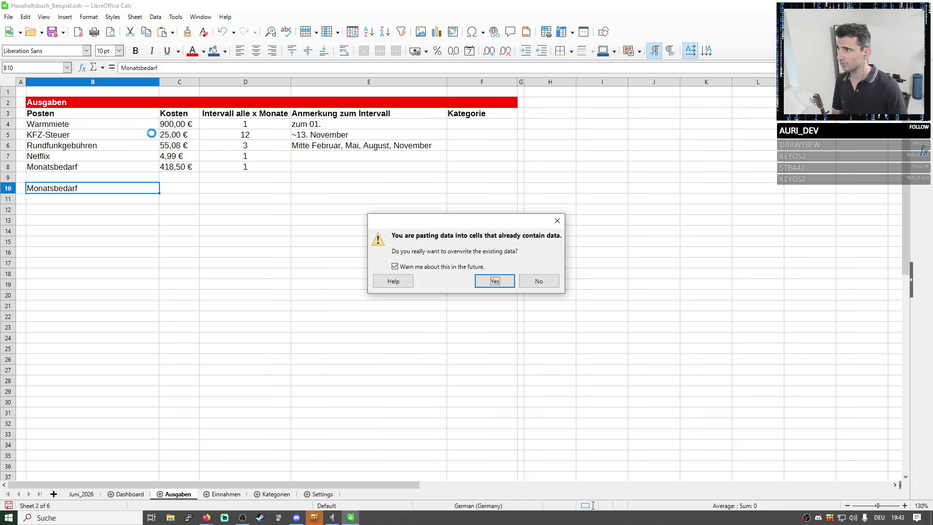
{"action": "key", "text": "Return"}
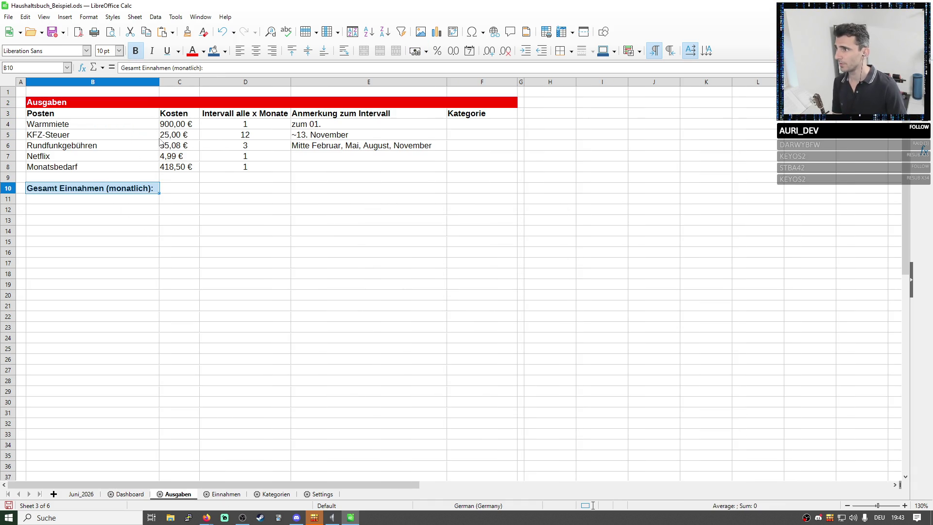
- Reword the B10 label to "Gesamt Ausgaben pro Monat:"
{"action": "left_click", "coordinate": [179, 188]}
{"action": "left_click", "coordinate": [186, 68]}
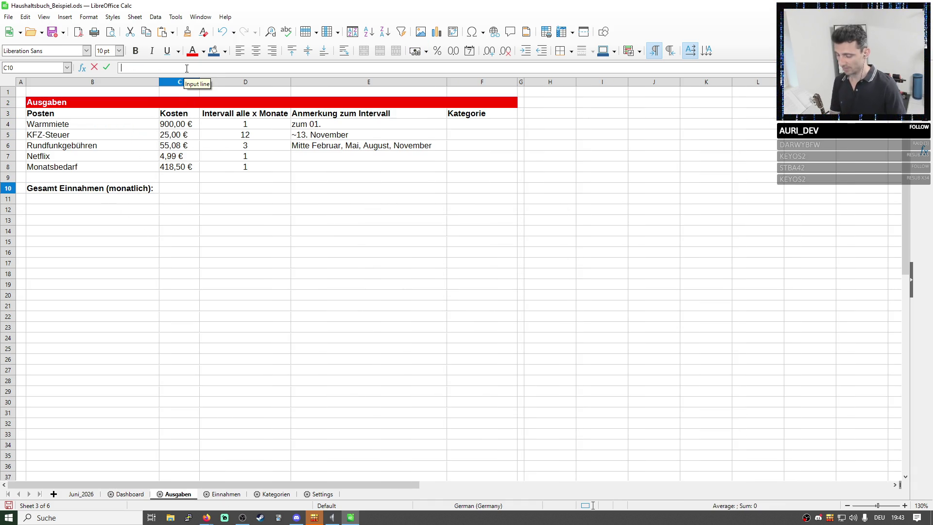
{"action": "double_click", "coordinate": [83, 188]}
{"action": "double_click", "coordinate": [82, 188]}
{"action": "type", "text": "Ausgaben pro"}
{"action": "key", "text": "Delete"}
{"action": "key", "text": "Delete"}
{"action": "type", "text": "Mo"}
{"action": "key", "text": "Delete"}
{"action": "key", "text": "Delete"}
{"action": "key", "text": "Delete"}
{"action": "key", "text": "Delete"}
{"action": "key", "text": "Delete"}
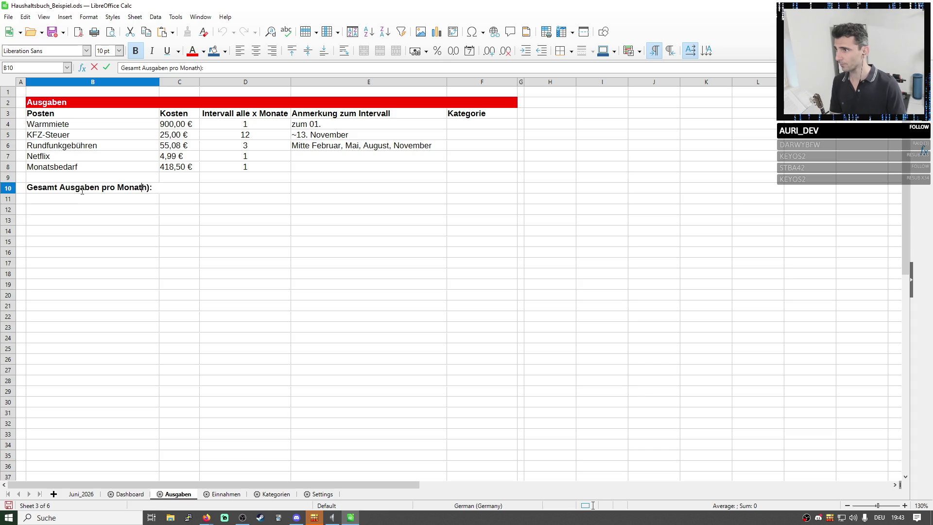
{"action": "key", "text": "Return"}
{"action": "key", "text": "Up"}
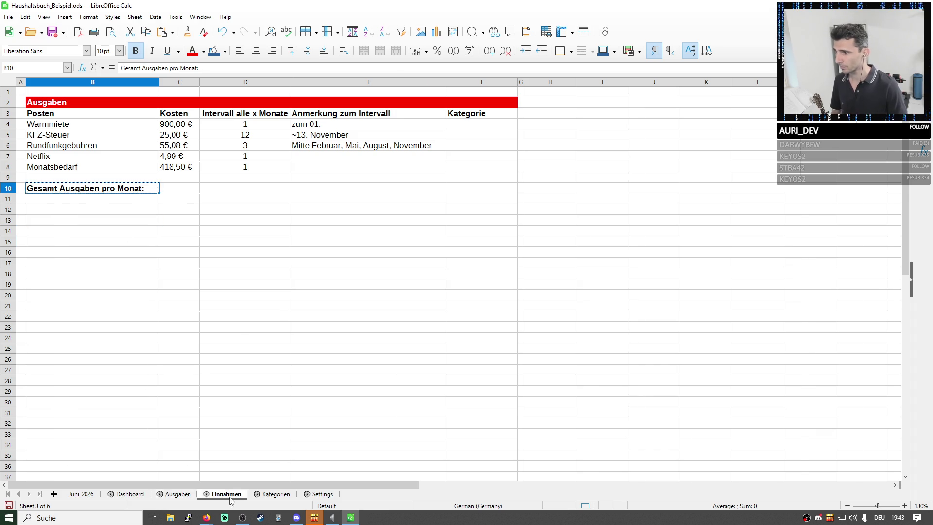
- Copy the new label and paste it into B6 on the Einnahmen sheet
{"action": "key", "text": "ctrl+Page_Down"}
{"action": "left_click", "coordinate": [74, 146]}
{"action": "type", "text": "Gesamt Ausgaben pro Monat:"}
- Change the B6 label to "Gesamt Einnahmen pro Monat:" and widen column B to fit
{"action": "double_click", "coordinate": [74, 146]}
{"action": "type", "text": "Einnahmen"}
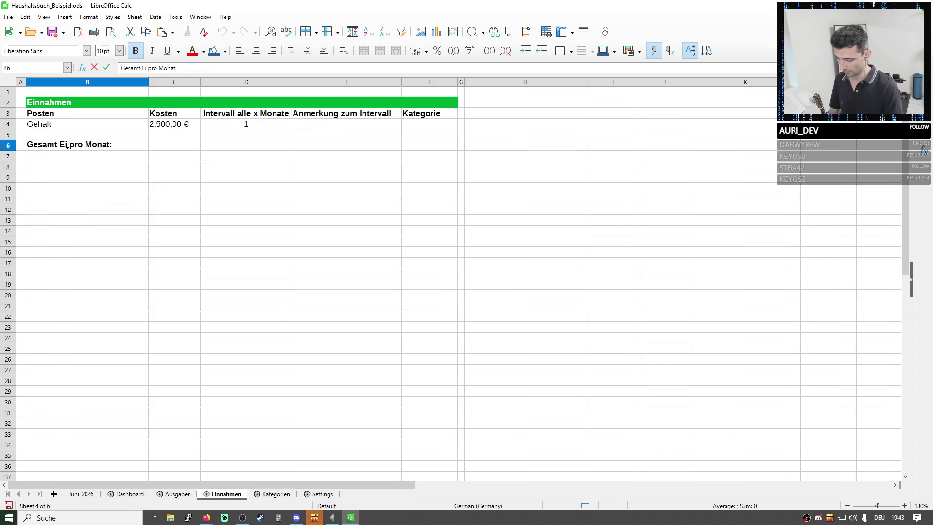
{"action": "key", "text": "BackSpace"}
{"action": "key", "text": "BackSpace"}
{"action": "type", "text": "en"}
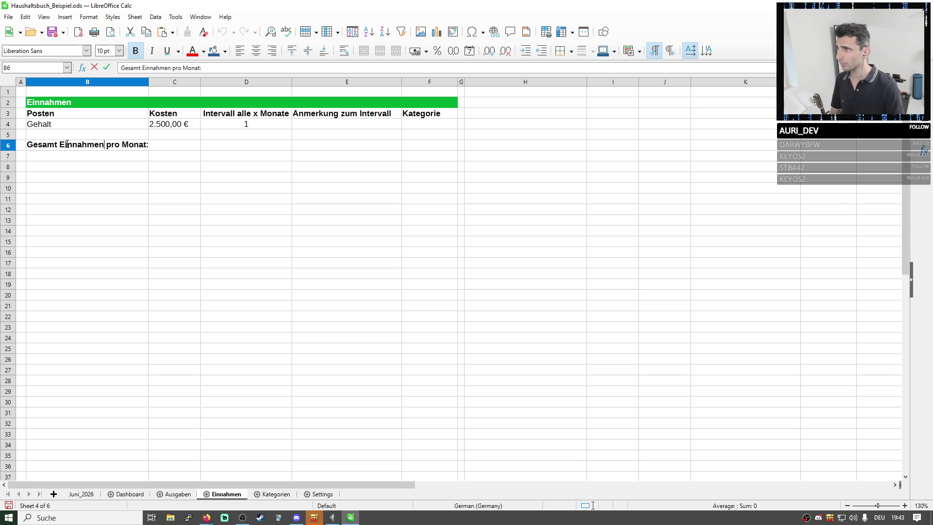
{"action": "left_click", "coordinate": [110, 81]}
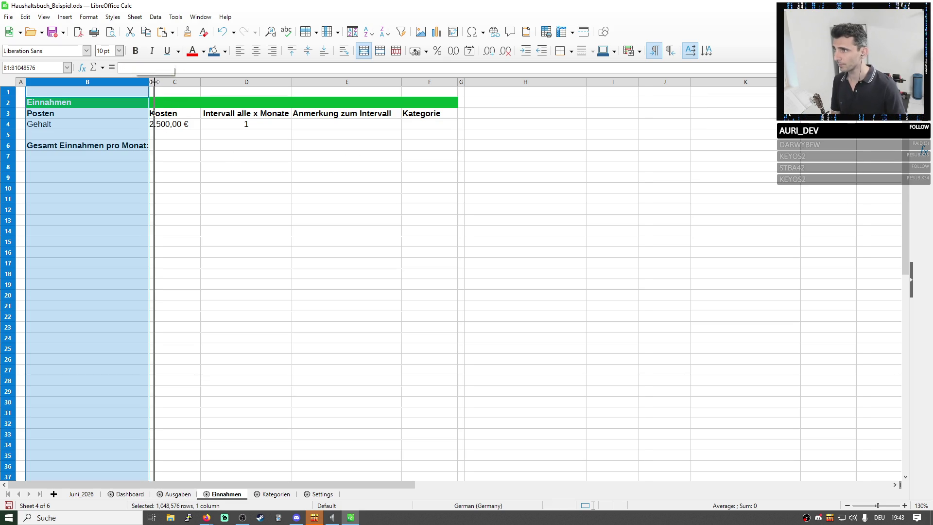
{"action": "left_click_drag", "start_coordinate": [149, 82], "coordinate": [155, 82]}
{"action": "left_click", "coordinate": [252, 199]}
- Begin a monthly income formula in C6 summing C4:C5, then cut the range back out
{"action": "left_click", "coordinate": [181, 145]}
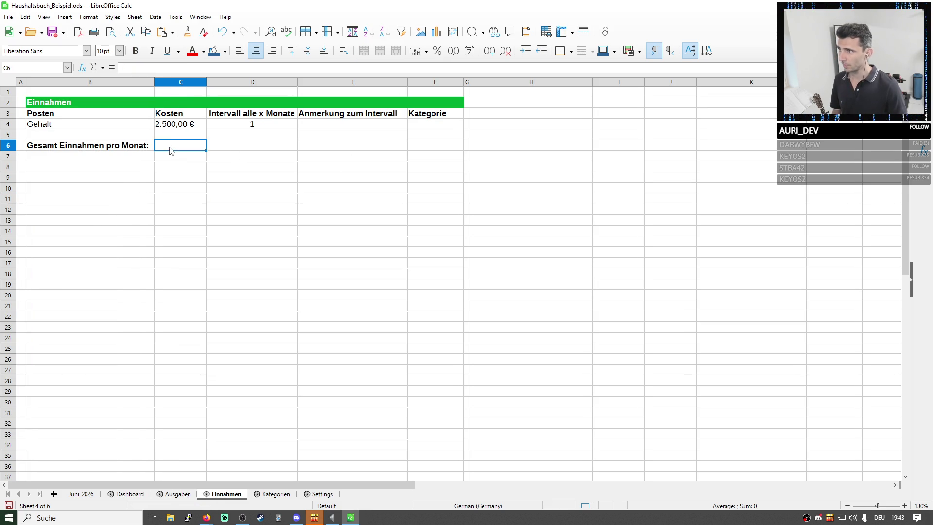
{"action": "type", "text": "="}
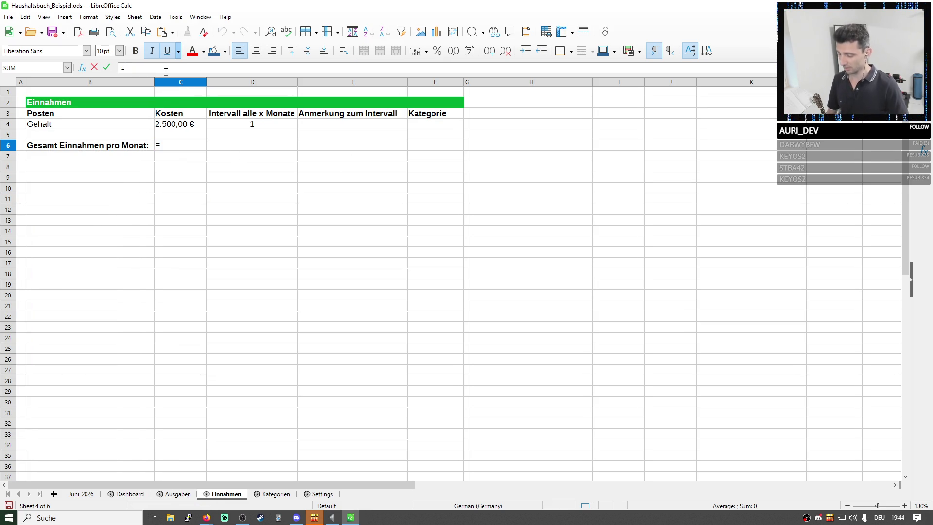
{"action": "type", "text": "summe"}
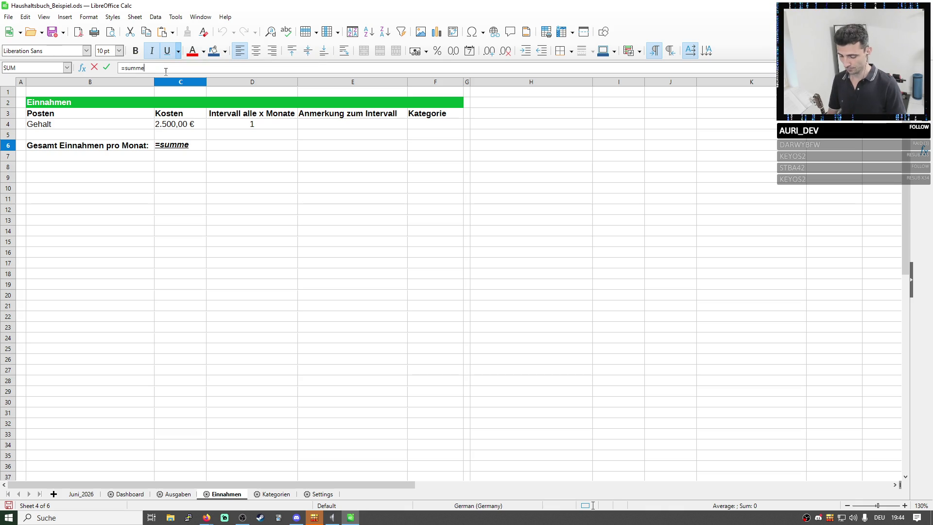
{"action": "type", "text": "()"}
{"action": "left_click_drag", "start_coordinate": [181, 126], "coordinate": [182, 137]}
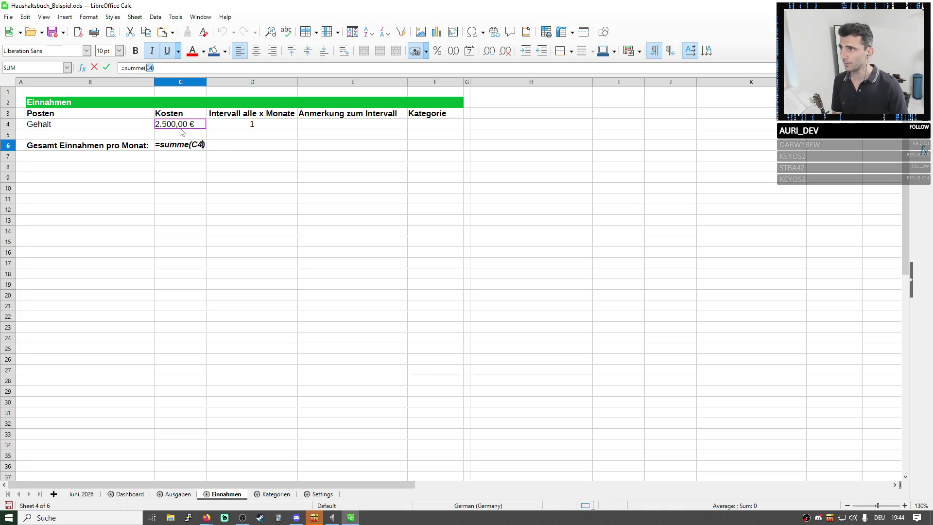
{"action": "left_click", "coordinate": [170, 68]}
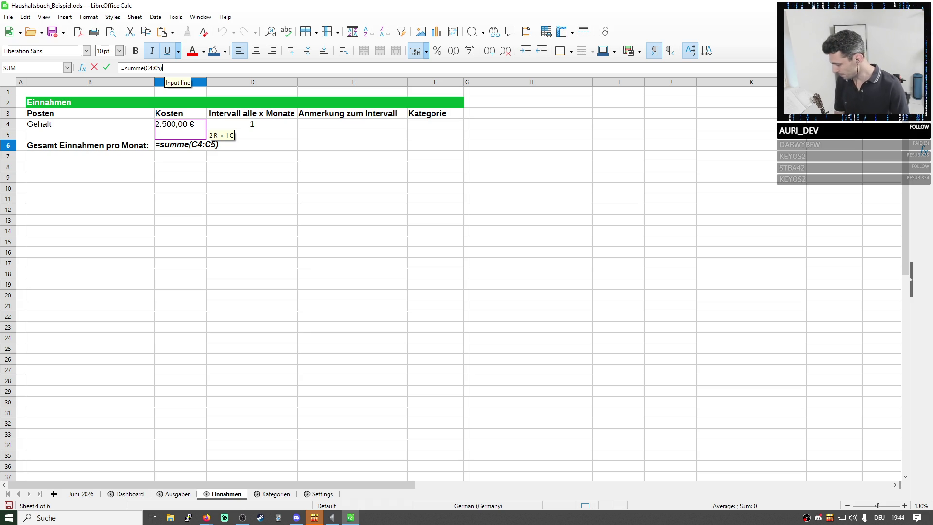
{"action": "left_click_drag", "start_coordinate": [146, 68], "coordinate": [161, 68]}
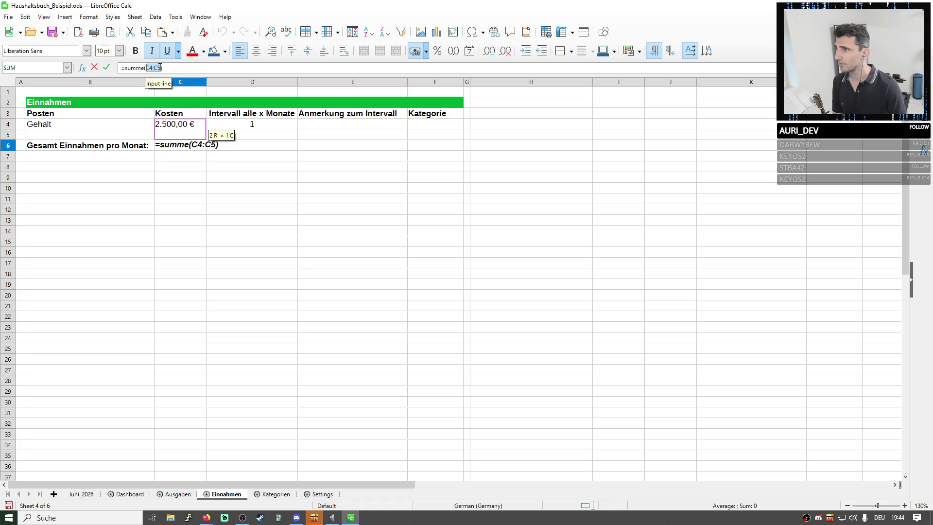
{"action": "type", "text": "C4)"}
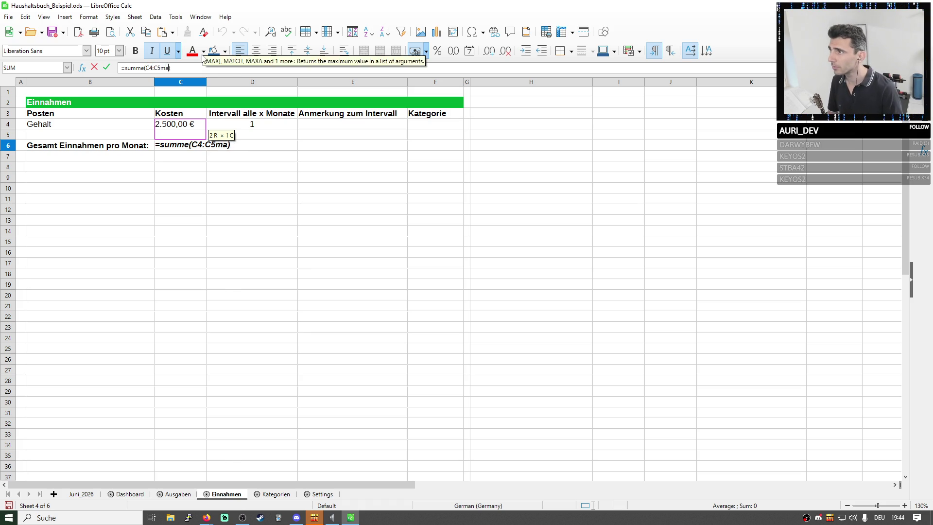
{"action": "key", "text": "BackSpace"}
{"action": "key", "text": "BackSpace"}
{"action": "key", "text": "BackSpace"}
{"action": "key", "text": "BackSpace"}
{"action": "key", "text": "BackSpace"}
{"action": "type", "text": "map"}
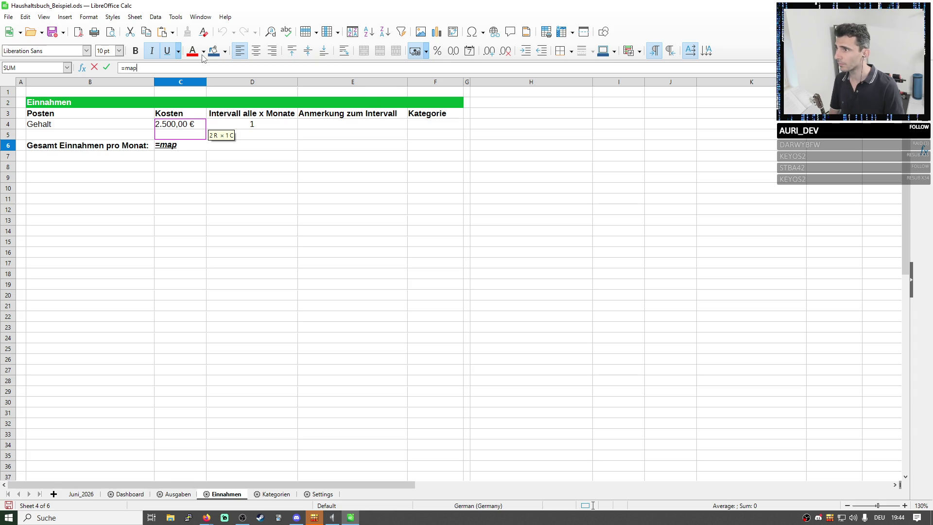
- Erase several mistyped function names (mu, op) while looking for a division function
{"action": "key", "text": "BackSpace"}
{"action": "key", "text": "BackSpace"}
{"action": "key", "text": "BackSpace"}
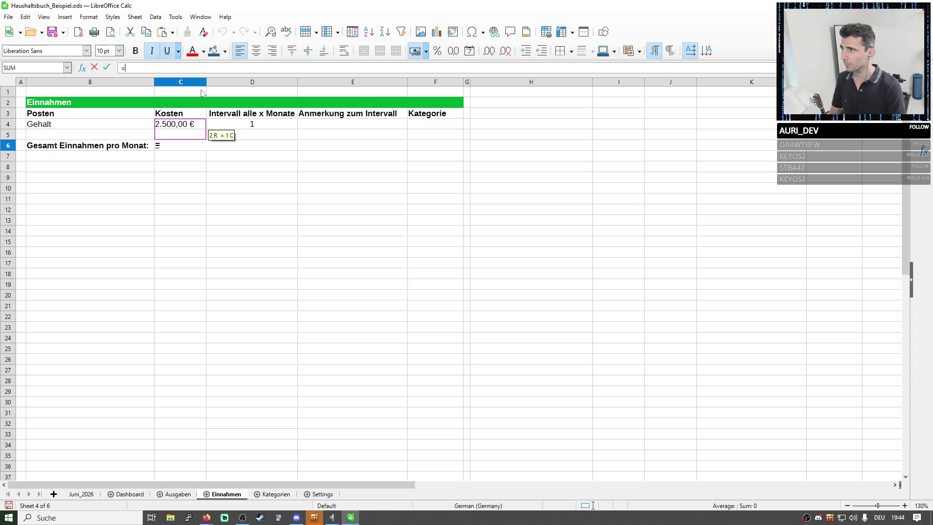
{"action": "type", "text": "s"}
{"action": "key", "text": "BackSpace"}
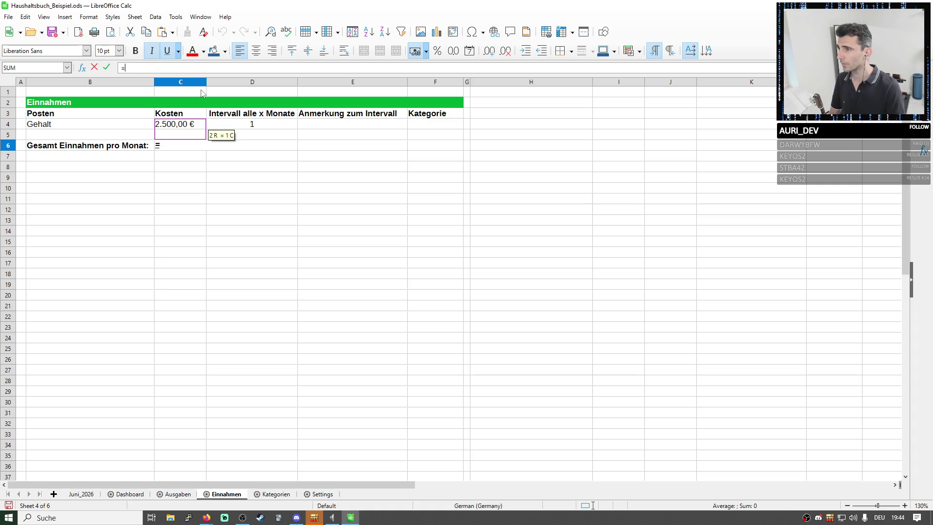
{"action": "type", "text": "mu"}
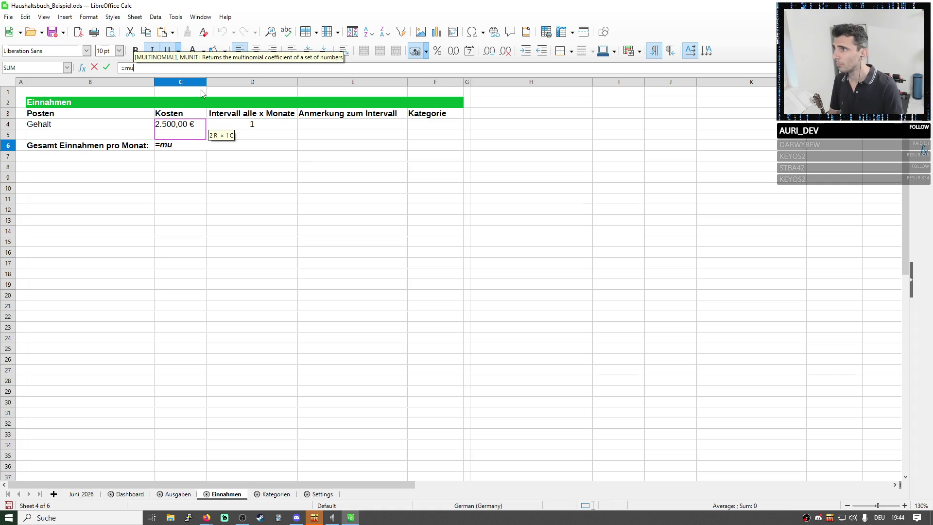
{"action": "key", "text": "BackSpace"}
{"action": "key", "text": "BackSpace"}
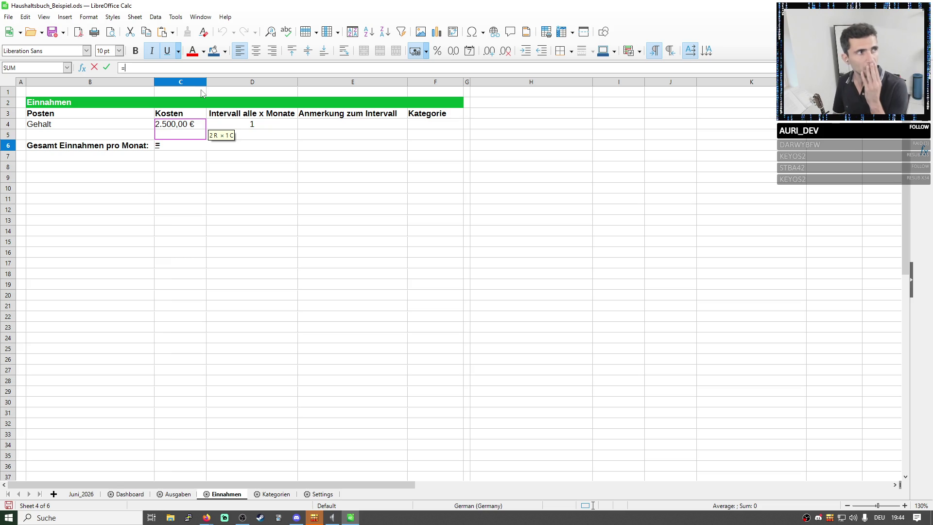
{"action": "type", "text": "di"}
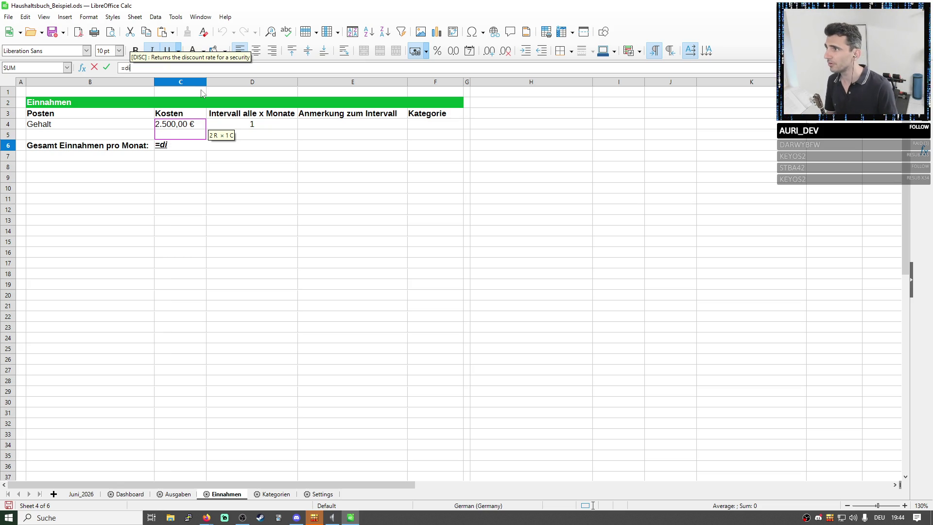
{"action": "type", "text": "v"}
{"action": "key", "text": "BackSpace"}
{"action": "key", "text": "BackSpace"}
{"action": "key", "text": "BackSpace"}
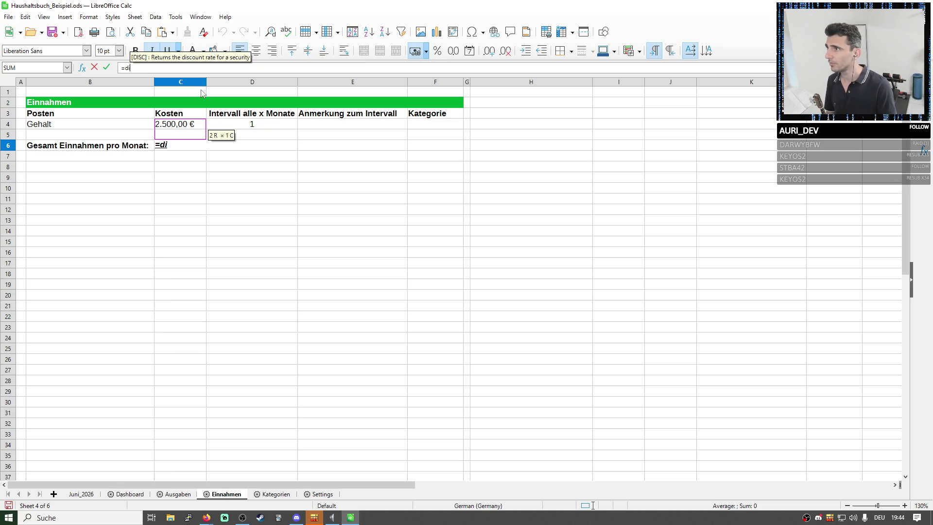
{"action": "key", "text": "BackSpace"}
{"action": "key", "text": "BackSpace"}
{"action": "type", "text": "op"}
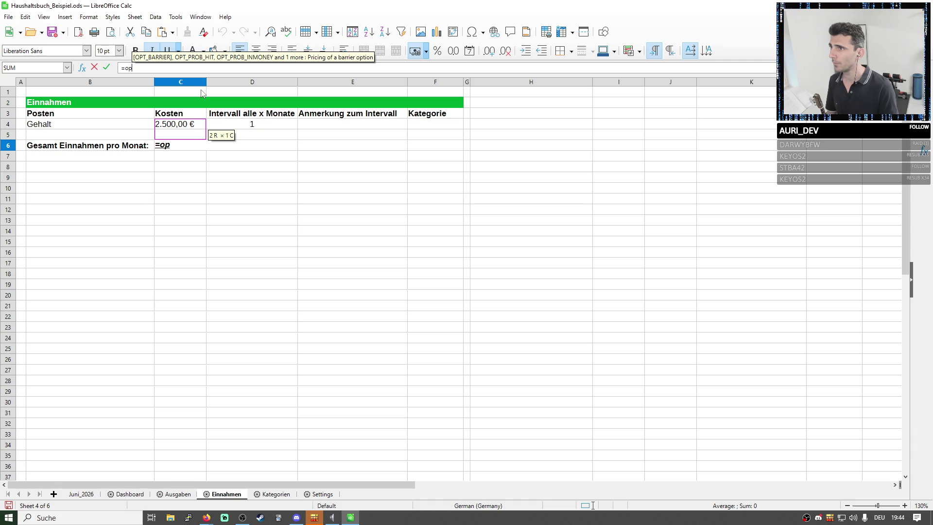
{"action": "key", "text": "BackSpace"}
{"action": "key", "text": "BackSpace"}
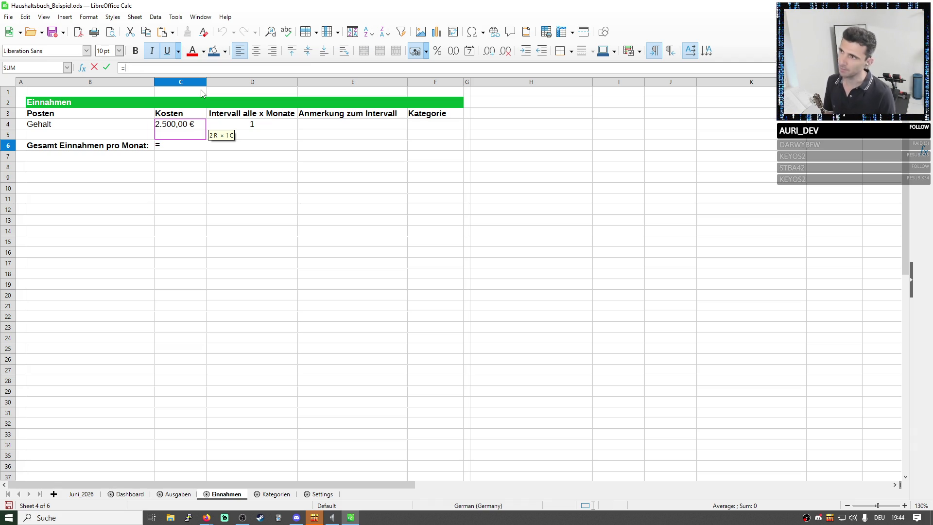
{"action": "type", "text": "div("}
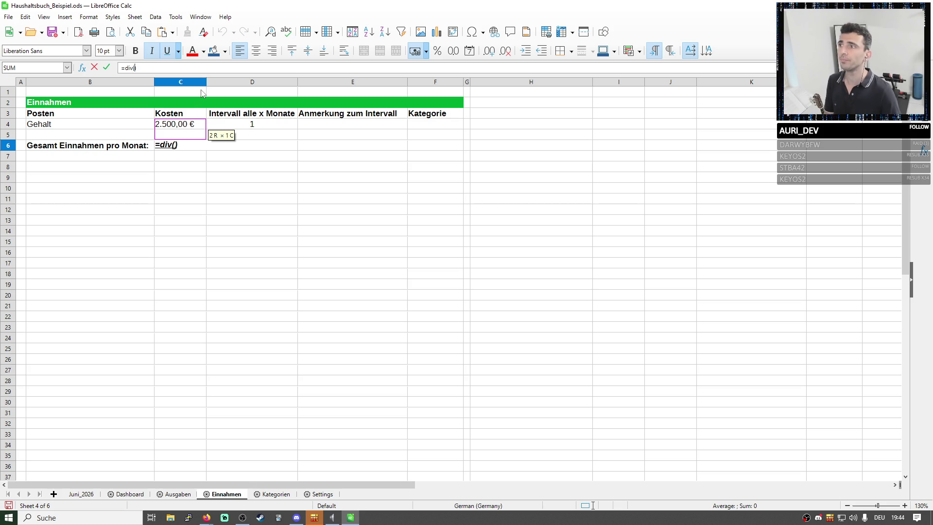
- Build the unfinished entry sum(div(C4;D4 with the C4:C5 range appended in C6
{"action": "left_click", "coordinate": [180, 124]}
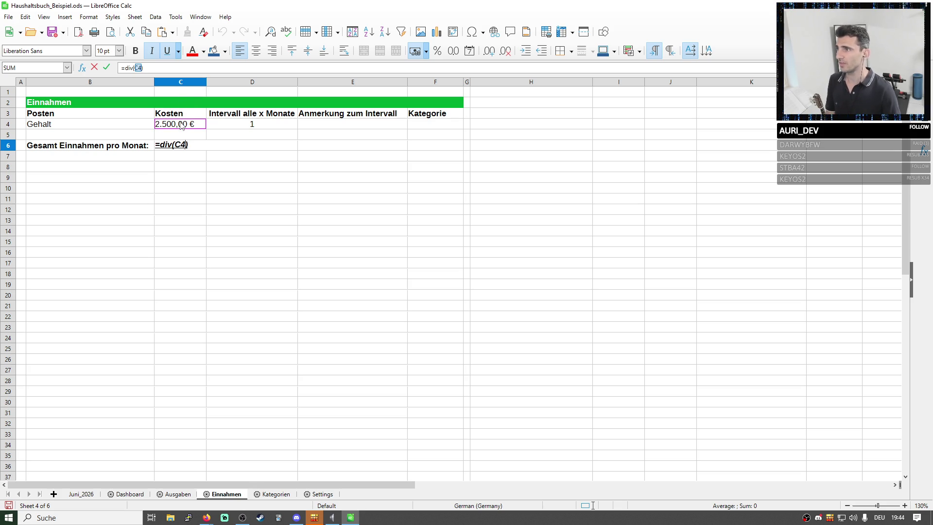
{"action": "left_click", "coordinate": [223, 125]}
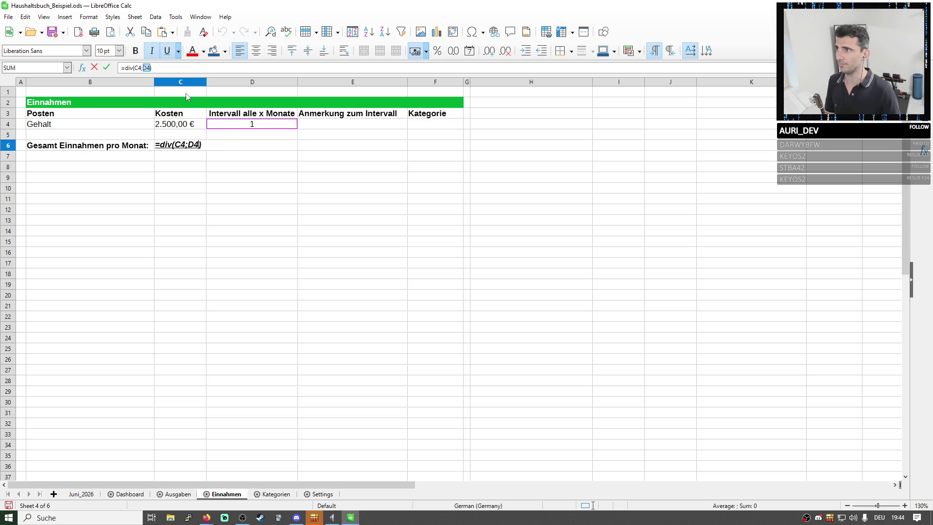
{"action": "type", "text": "sum("}
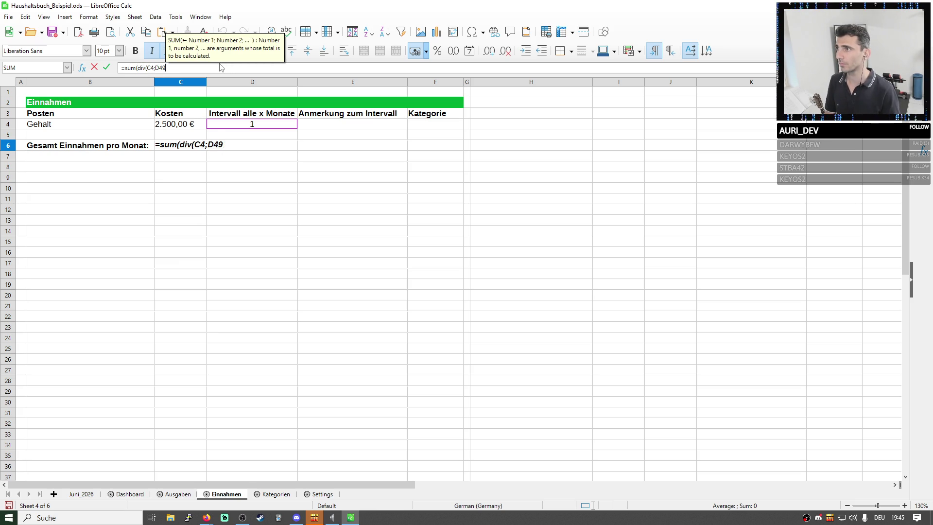
{"action": "key", "text": "BackSpace"}
{"action": "key", "text": "BackSpace"}
{"action": "left_click_drag", "start_coordinate": [169, 126], "coordinate": [169, 135]}
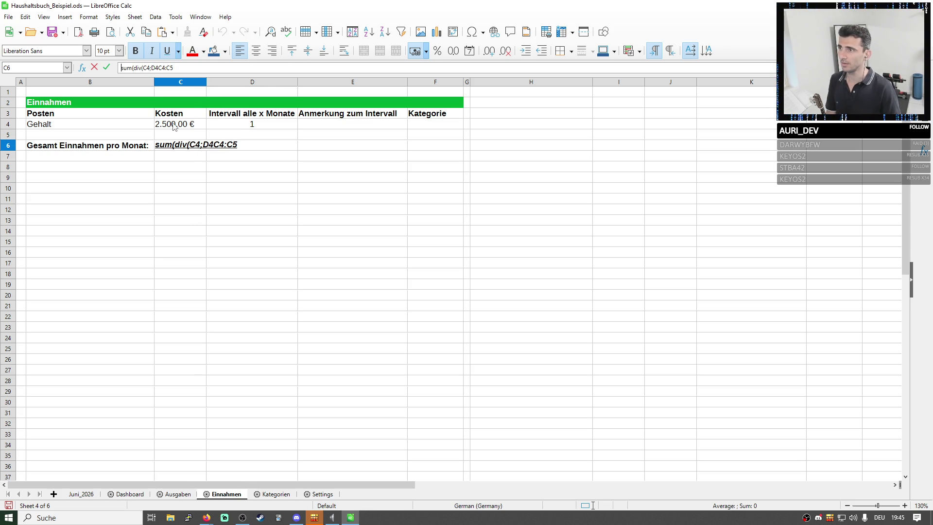
{"action": "left_click", "coordinate": [292, 144]}
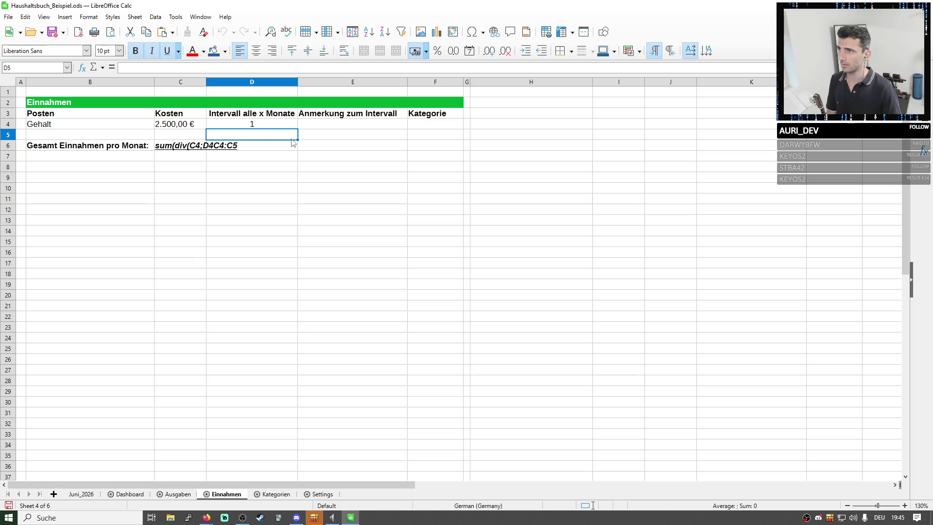
- Insert a Kosten pro Monat column after D on Einnahmen with =C4/D4 in E4
{"action": "left_click", "coordinate": [286, 85]}
{"action": "left_click", "coordinate": [191, 84]}
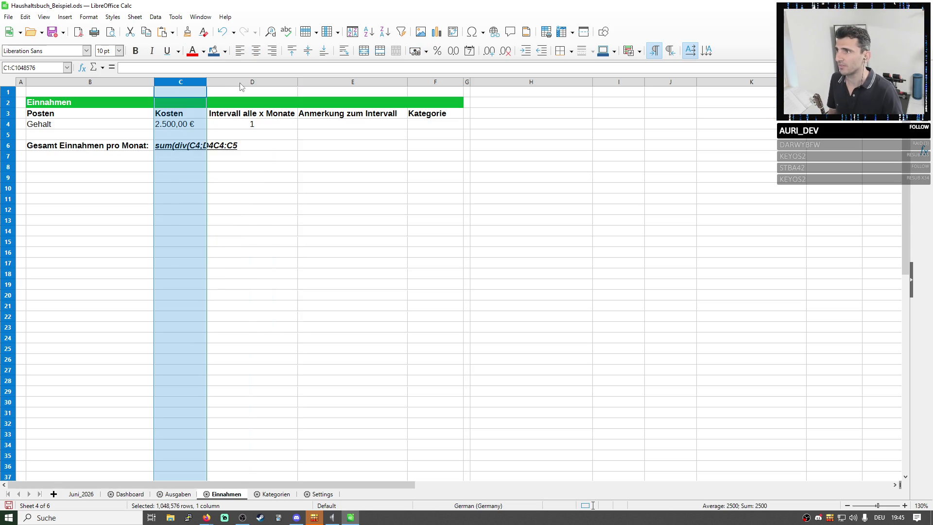
{"action": "right_click", "coordinate": [248, 85]}
{"action": "left_click", "coordinate": [286, 146]}
{"action": "left_click", "coordinate": [319, 113]}
{"action": "type", "text": "Kosten pro Monat"}
{"action": "key", "text": "Return"}
{"action": "type", "text": "="}
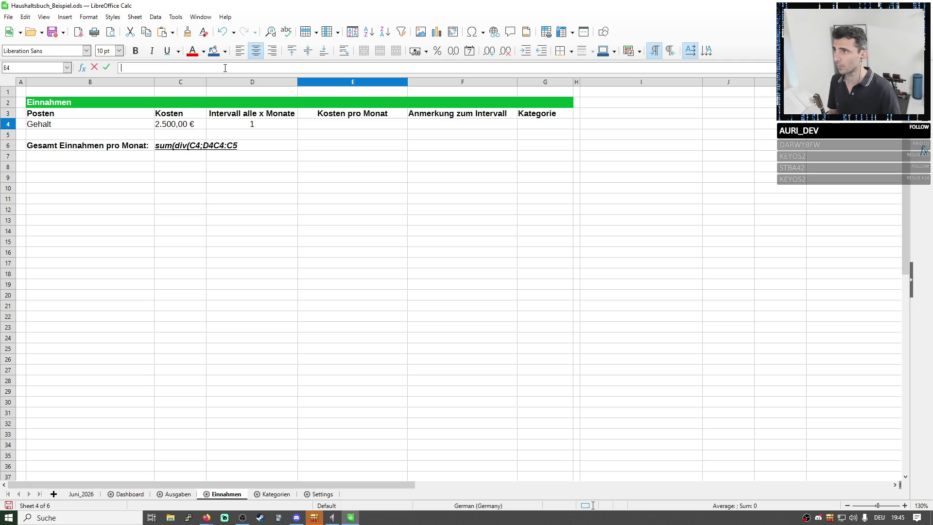
{"action": "left_click", "coordinate": [194, 125]}
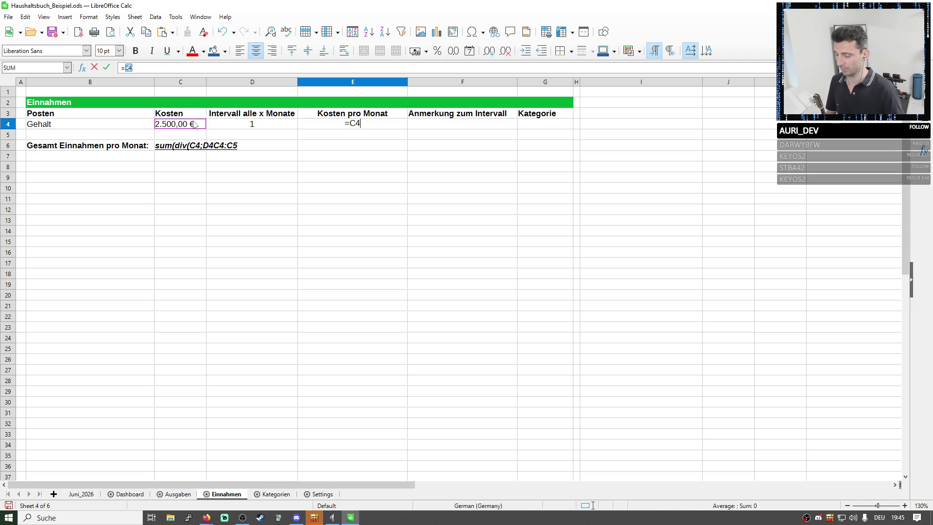
{"action": "type", "text": "*"}
{"action": "left_click", "coordinate": [251, 125]}
{"action": "key", "text": "Return"}
- Replace the C6 total with =SUM(E4:E5), showing 2.500,00 €, and verify E4
{"action": "left_click", "coordinate": [248, 145]}
{"action": "left_click_drag", "start_coordinate": [175, 68], "coordinate": [108, 71]}
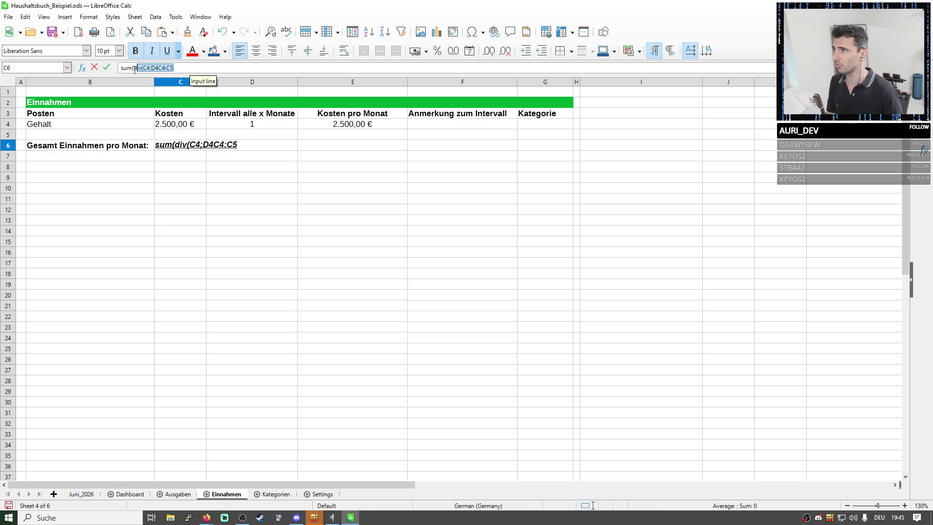
{"action": "type", "text": "=sum("}
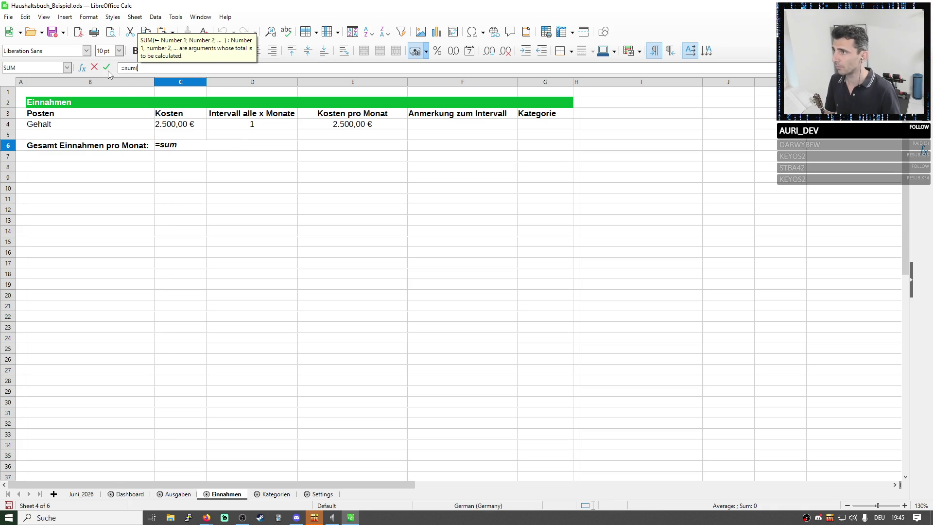
{"action": "left_click_drag", "start_coordinate": [341, 124], "coordinate": [341, 135]}
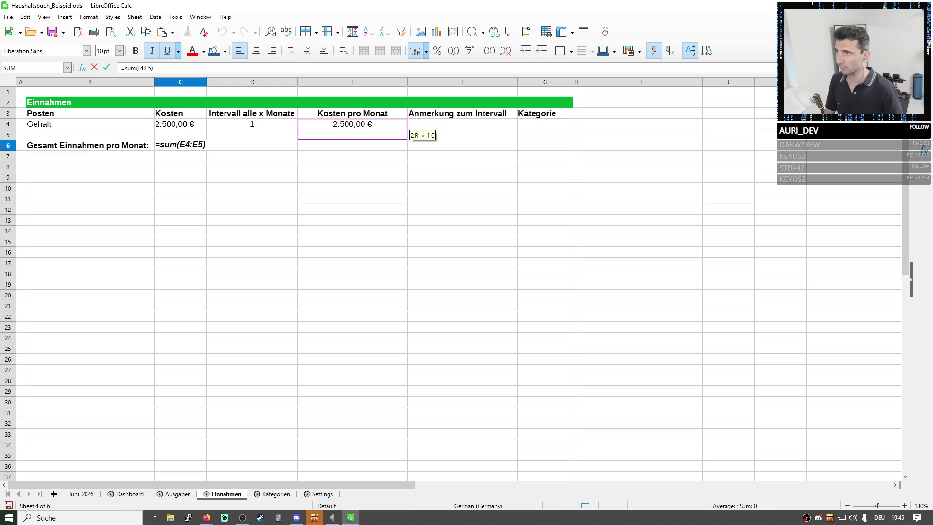
{"action": "key", "text": "Return"}
{"action": "left_click", "coordinate": [333, 126]}
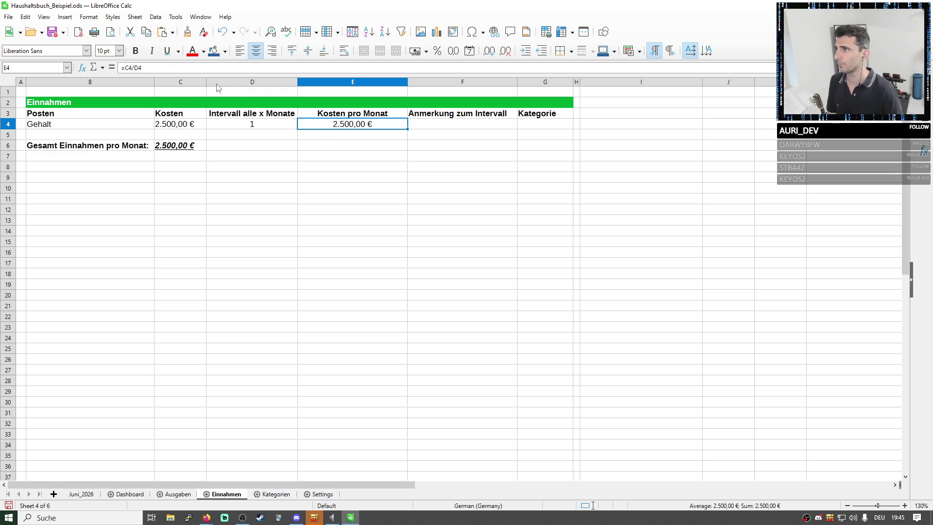
{"action": "key", "text": "F2"}
{"action": "key", "text": "Return"}
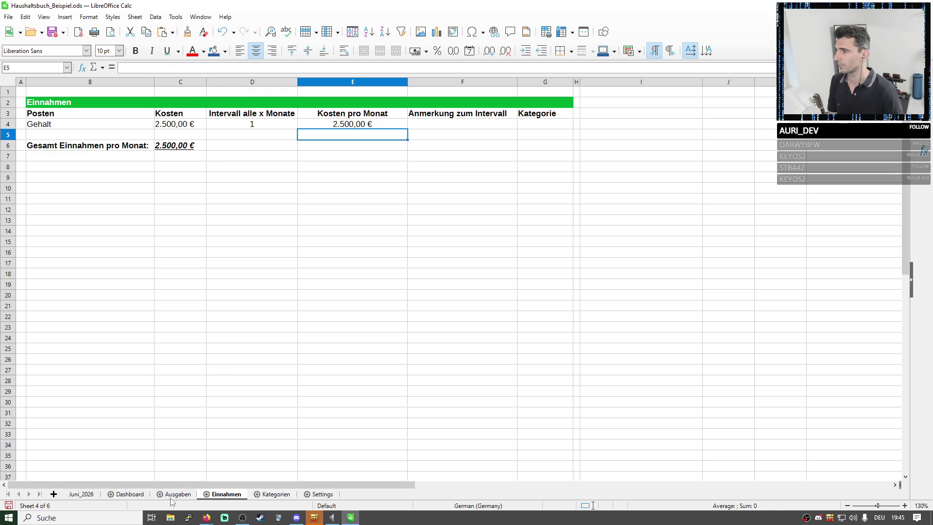
- Copy Einnahmen row 6 and paste it over row 10 on Ausgaben, confirming the overwrite
{"action": "left_click", "coordinate": [19, 146]}
{"action": "key", "text": "ctrl+c"}
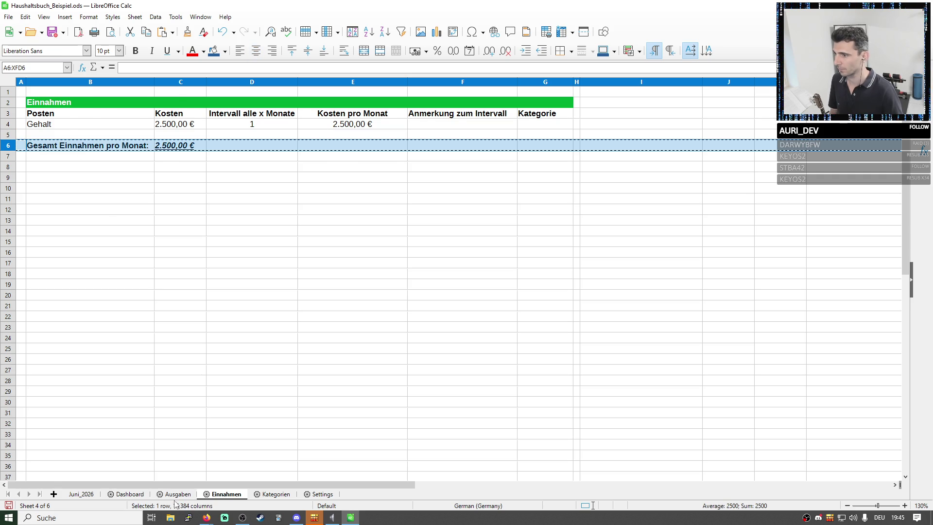
{"action": "key", "text": "ctrl+Page_Up"}
{"action": "left_click", "coordinate": [88, 188]}
{"action": "left_click", "coordinate": [8, 188]}
{"action": "key", "text": "ctrl+v"}
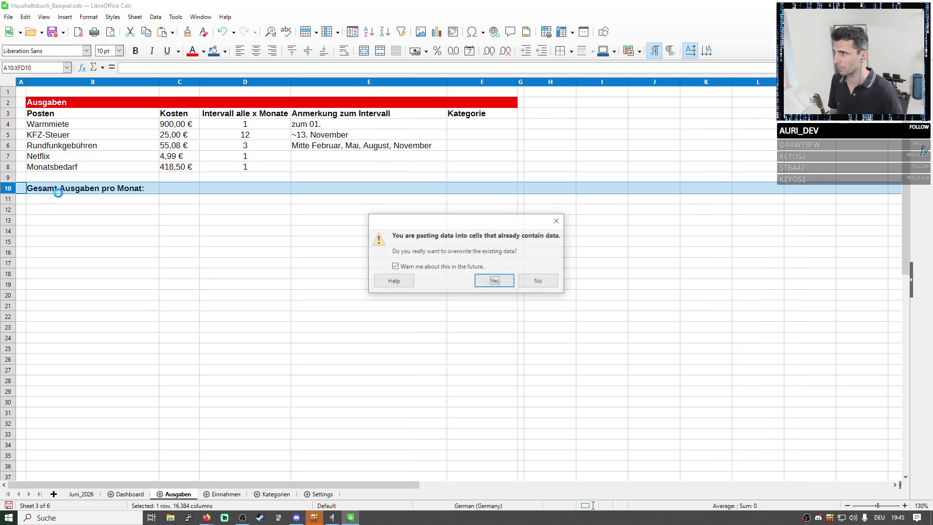
{"action": "key", "text": "Return"}
- Correct the B10 label to "Gesamt Ausgaben pro Monat:"
{"action": "double_click", "coordinate": [76, 189]}
{"action": "key", "text": "BackSpace"}
{"action": "key", "text": "BackSpace"}
{"action": "key", "text": "BackSpace"}
{"action": "type", "text": "Ausgaben"}
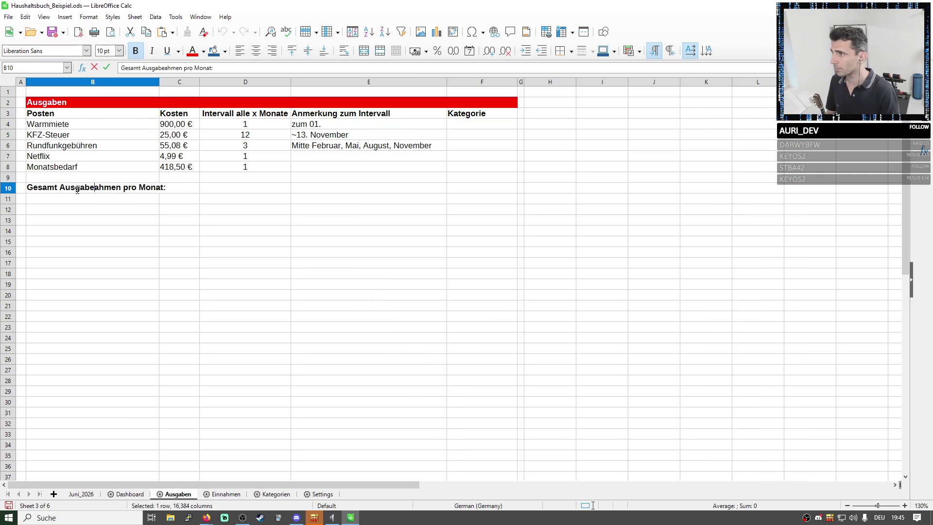
{"action": "key", "text": "Delete"}
{"action": "key", "text": "Delete"}
{"action": "key", "text": "Delete"}
{"action": "key", "text": "Delete"}
{"action": "key", "text": "Delete"}
{"action": "key", "text": "Return"}
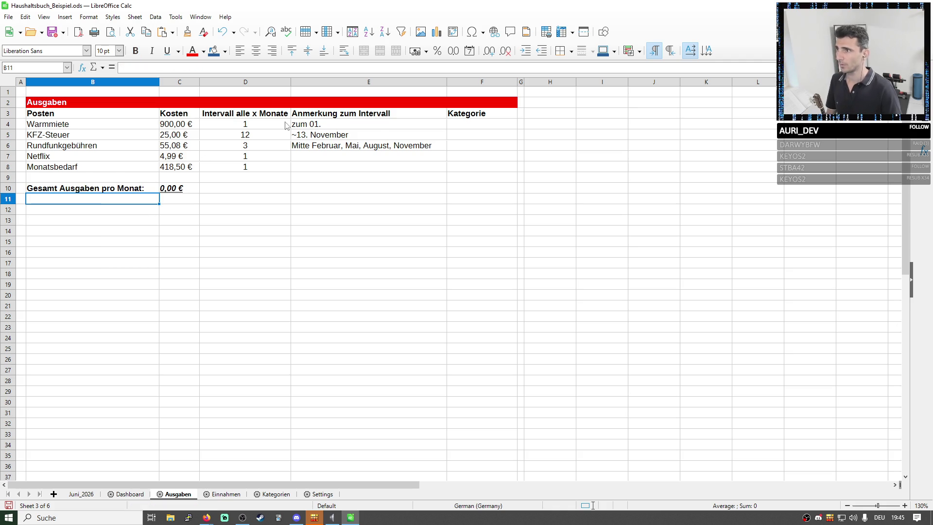
{"action": "right_click", "coordinate": [245, 82]}
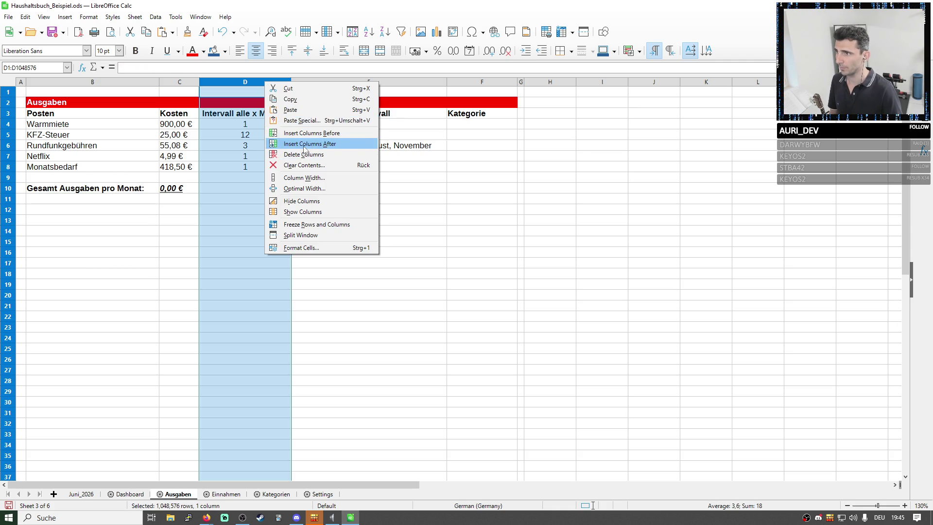
- Insert a column after D on Ausgaben and paste Einnahmen's Kosten pro Monat column into it
{"action": "left_click", "coordinate": [320, 142]}
{"action": "left_click", "coordinate": [226, 494]}
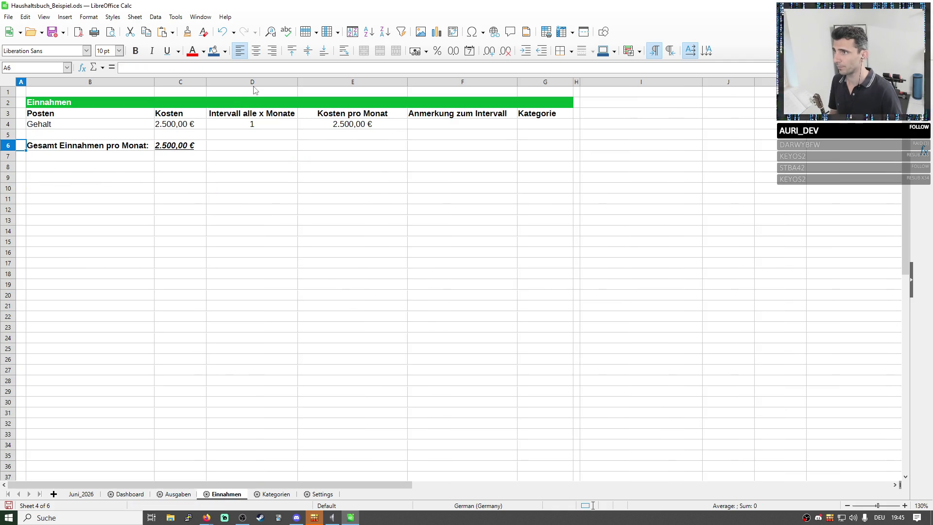
{"action": "left_click", "coordinate": [353, 81]}
{"action": "left_click", "coordinate": [177, 495]}
{"action": "left_click", "coordinate": [321, 82]}
{"action": "key", "text": "ctrl+v"}
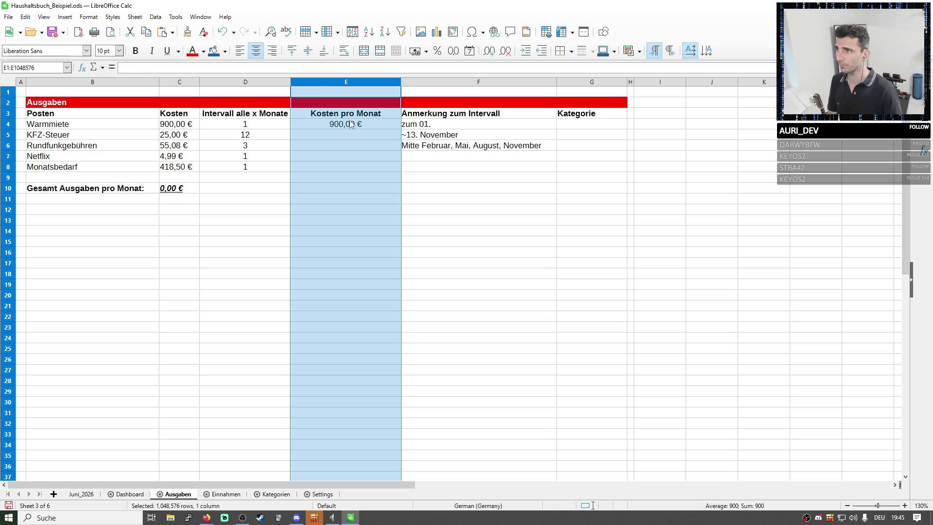
- Copy the E4 monthly cost formula down through E8 for every expense item
{"action": "left_click", "coordinate": [351, 125]}
{"action": "key", "text": "ctrl+c"}
{"action": "key", "text": "Down"}
{"action": "key", "text": "ctrl+v"}
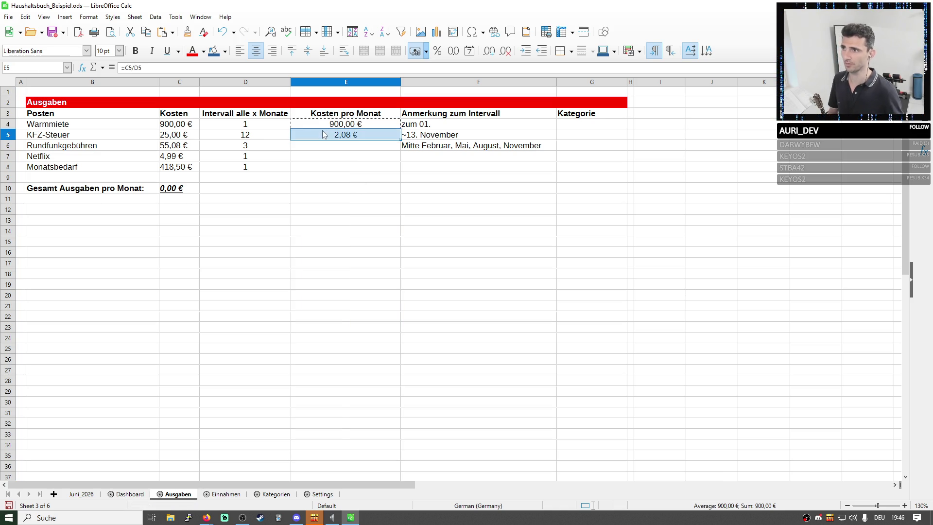
{"action": "key", "text": "Down"}
{"action": "key", "text": "ctrl+v"}
{"action": "key", "text": "Down"}
{"action": "key", "text": "ctrl+v"}
{"action": "key", "text": "ctrl+v"}
{"action": "key", "text": "Return"}
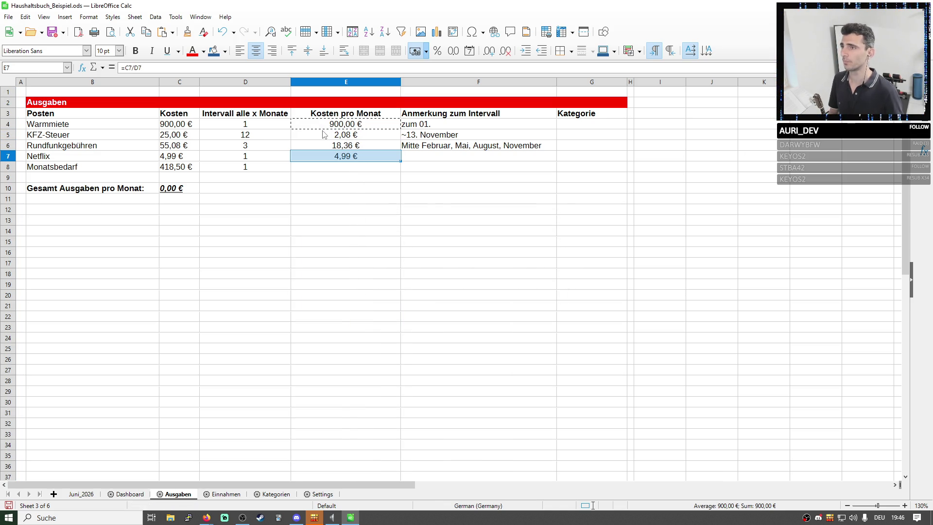
{"action": "key", "text": "Down"}
{"action": "key", "text": "ctrl+v"}
- Set C10 to =SUM(E4:E8), giving 1.343,93 €, and widen column C slightly
{"action": "left_click", "coordinate": [175, 188]}
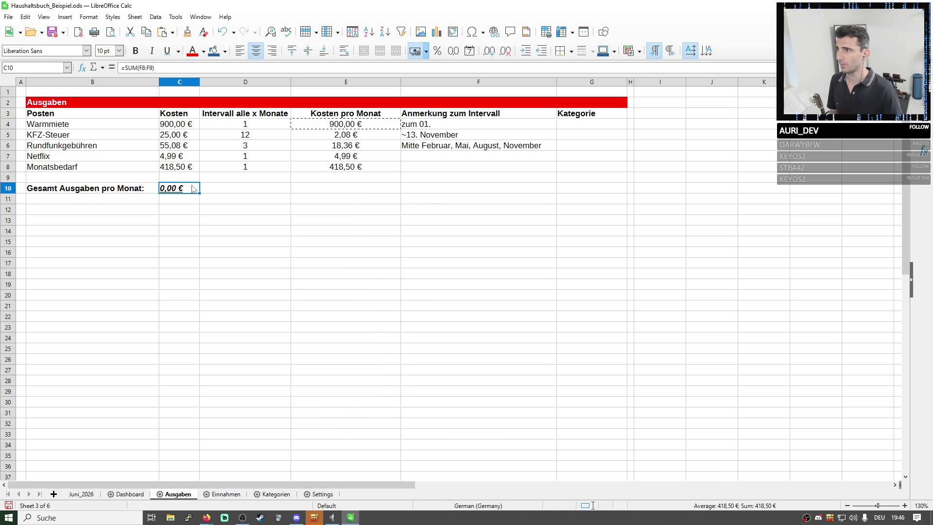
{"action": "type", "text": "=SUM("}
{"action": "left_click_drag", "start_coordinate": [456, 167], "coordinate": [456, 182]}
{"action": "left_click_drag", "start_coordinate": [350, 124], "coordinate": [390, 175]}
{"action": "key", "text": "Return"}
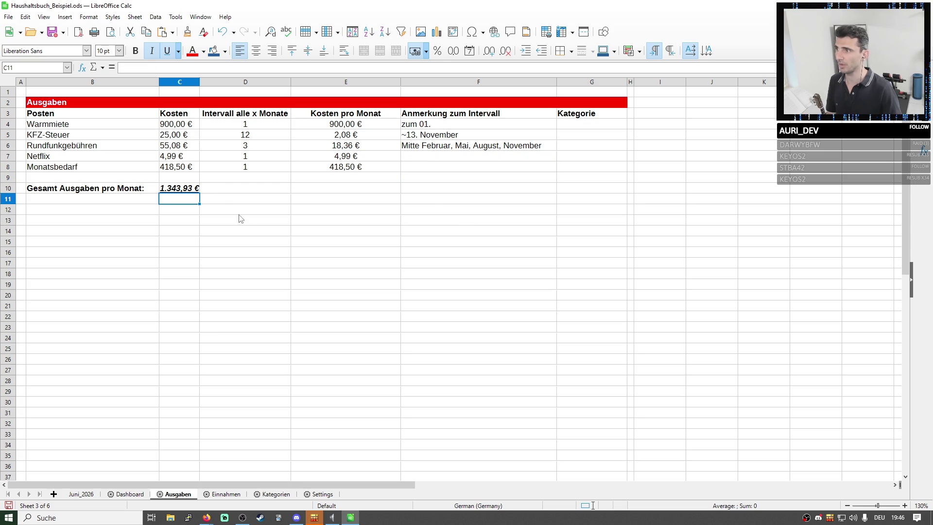
{"action": "left_click_drag", "start_coordinate": [201, 85], "coordinate": [204, 85]}
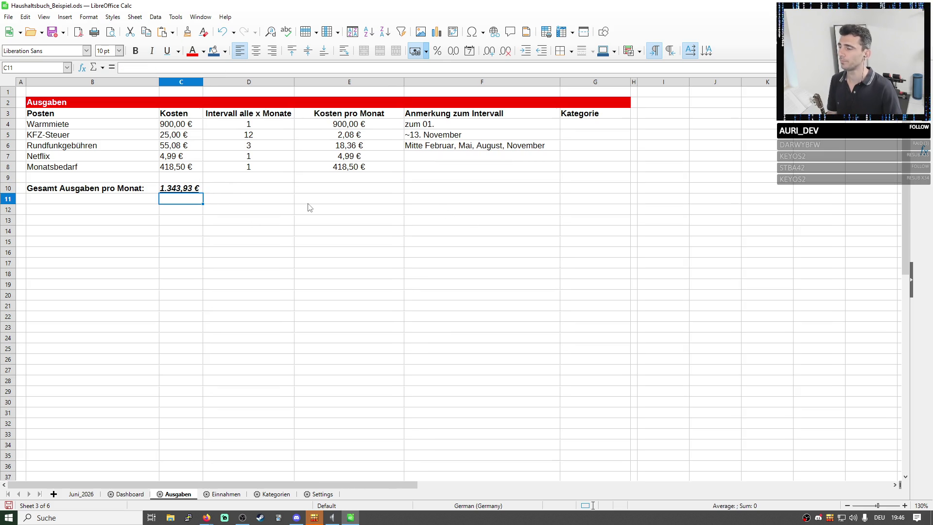
{"action": "left_click_drag", "start_coordinate": [145, 190], "coordinate": [182, 189]}
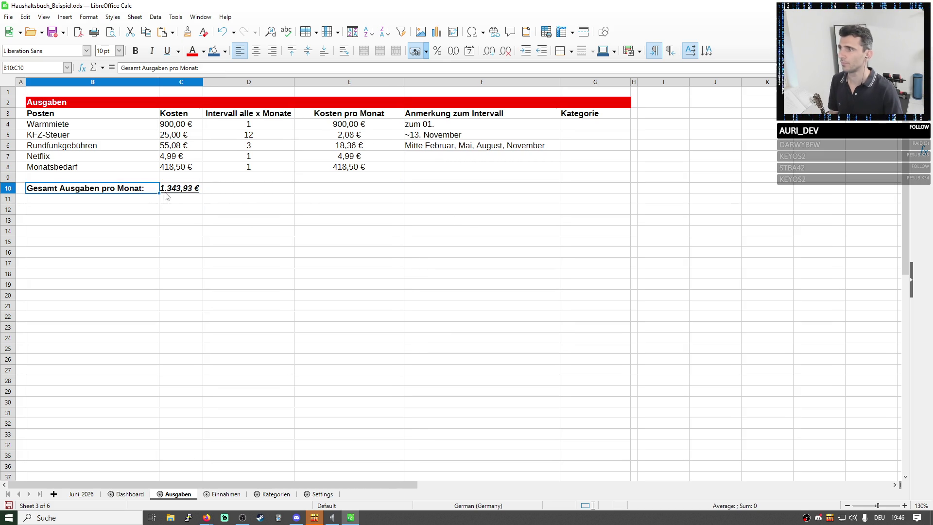
- Move the total to D10:E10, undo it back to B10:C10, then view the Dashboard totals
{"action": "key", "text": "ctrl+x"}
{"action": "left_click", "coordinate": [265, 191]}
{"action": "key", "text": "ctrl+v"}
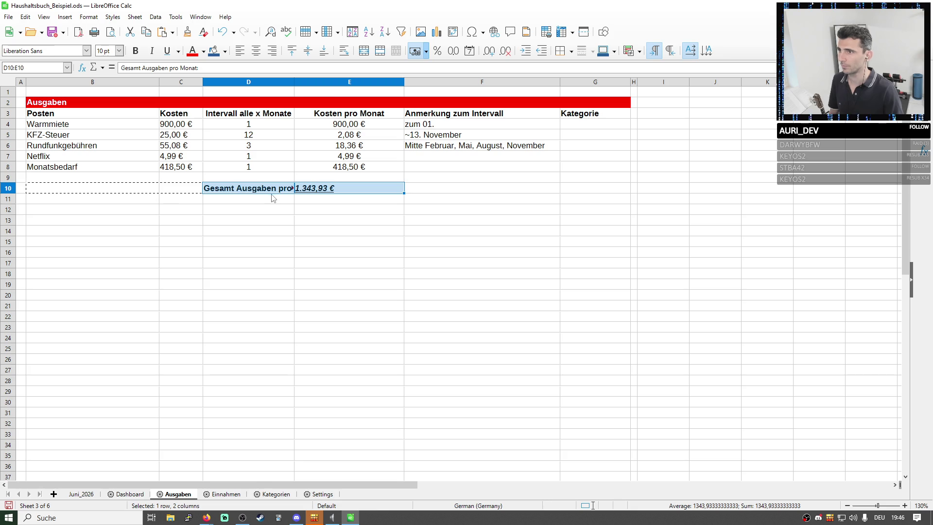
{"action": "key", "text": "ctrl+u"}
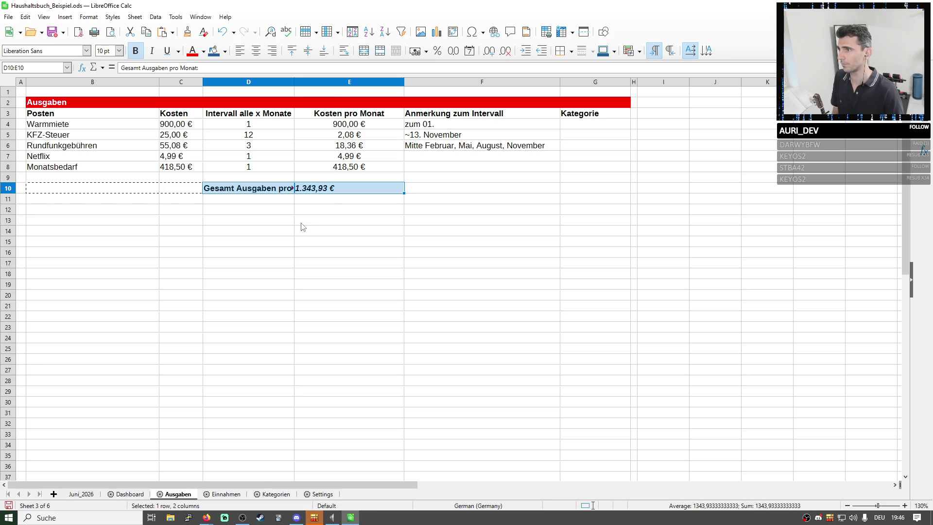
{"action": "left_click", "coordinate": [299, 222]}
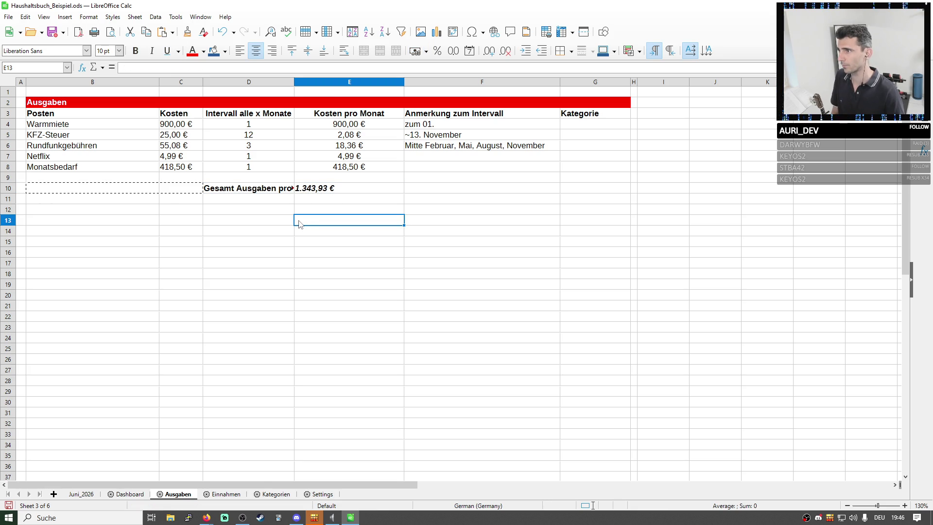
{"action": "key", "text": "ctrl+z"}
{"action": "key", "text": "ctrl+z"}
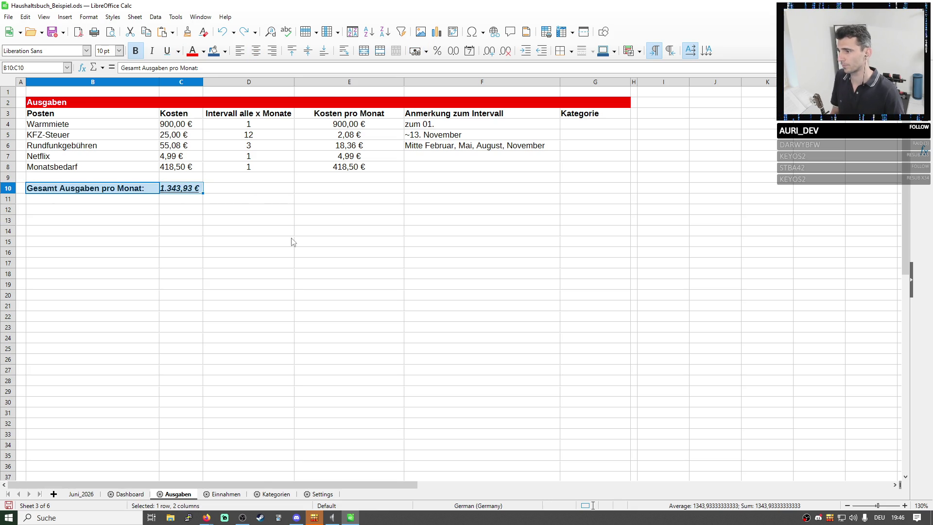
{"action": "left_click", "coordinate": [130, 495]}
{"action": "left_click", "coordinate": [198, 115]}
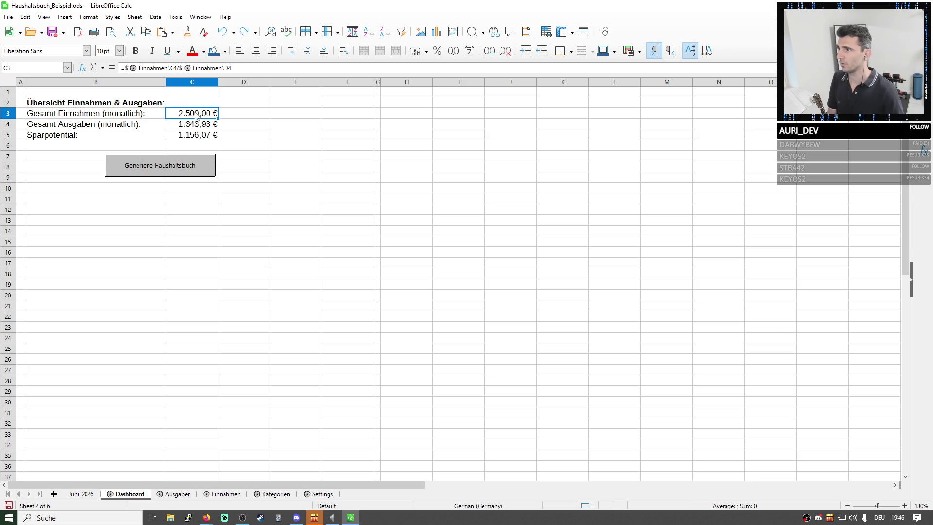
- Link Dashboard income C3 to the Einnahmen total C6 (2.500,00 €)
{"action": "left_click_drag", "start_coordinate": [233, 68], "coordinate": [135, 68]}
{"action": "key", "text": "BackSpace"}
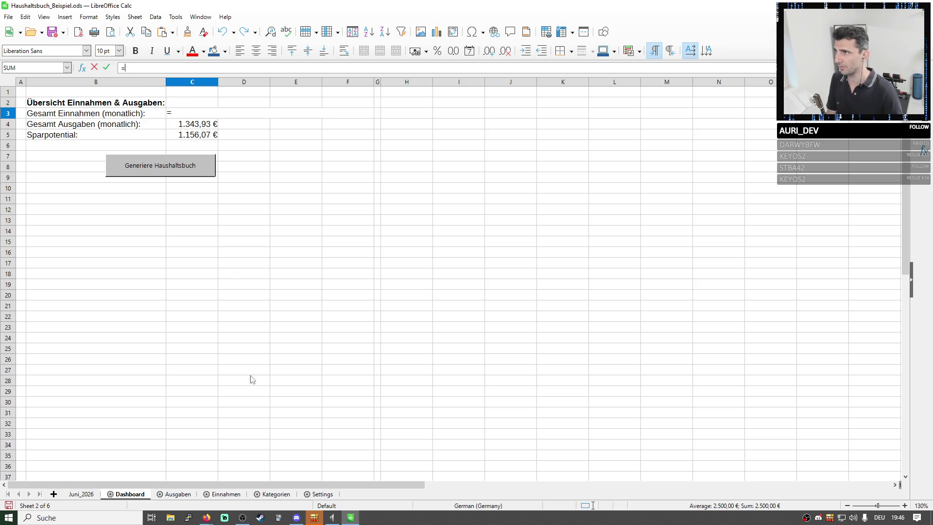
{"action": "left_click", "coordinate": [226, 495]}
{"action": "left_click", "coordinate": [180, 143]}
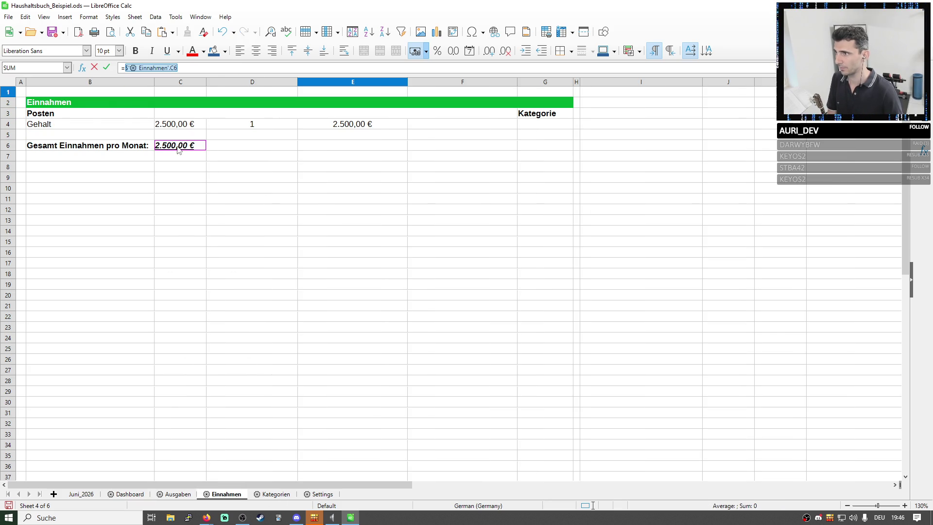
{"action": "key", "text": "Return"}
- Replace the long Dashboard expense formula with a link to Ausgaben C10, then show Ausgaben
{"action": "left_click_drag", "start_coordinate": [130, 68], "coordinate": [644, 68]}
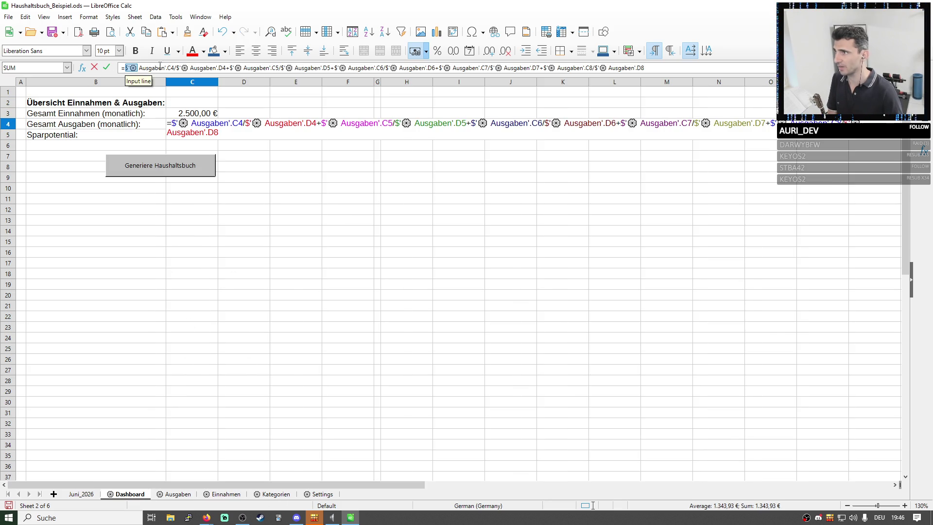
{"action": "key", "text": "BackSpace"}
{"action": "left_click", "coordinate": [177, 495]}
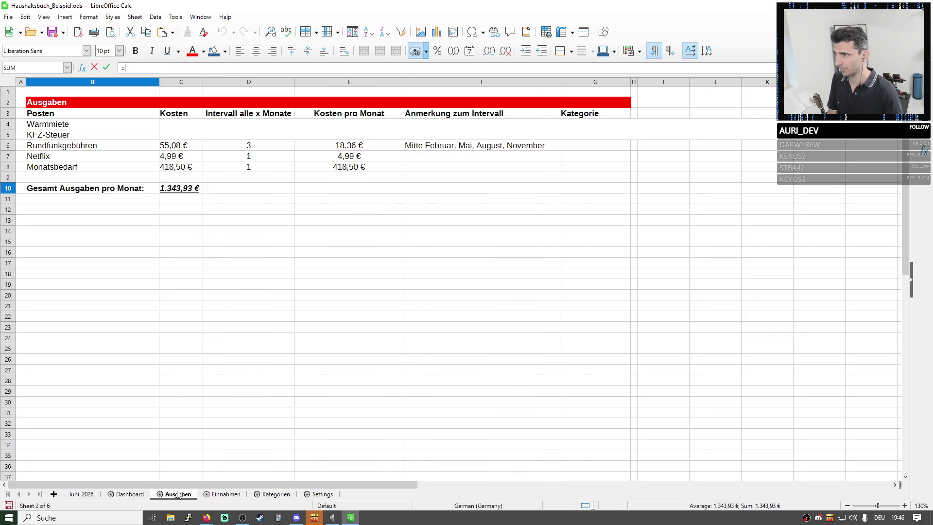
{"action": "left_click", "coordinate": [181, 188]}
{"action": "key", "text": "Return"}
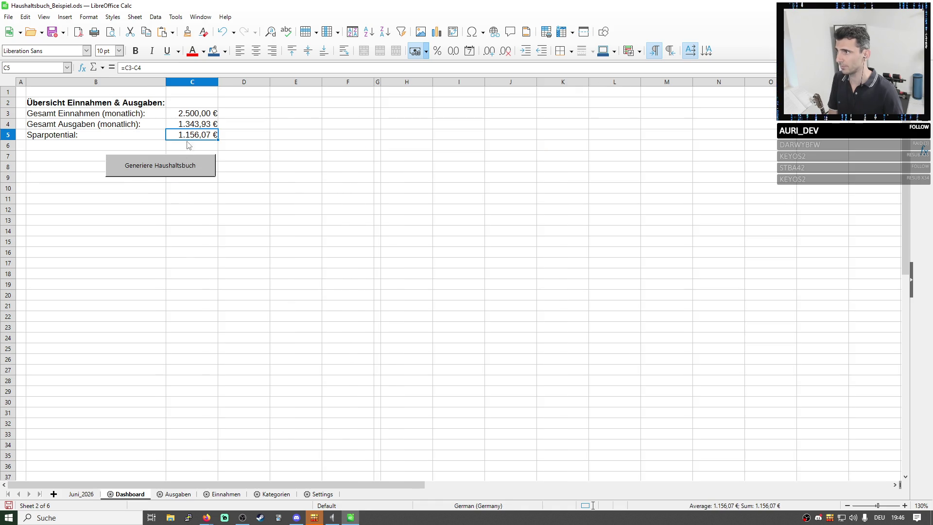
{"action": "left_click", "coordinate": [178, 494]}
{"action": "left_click", "coordinate": [328, 273]}
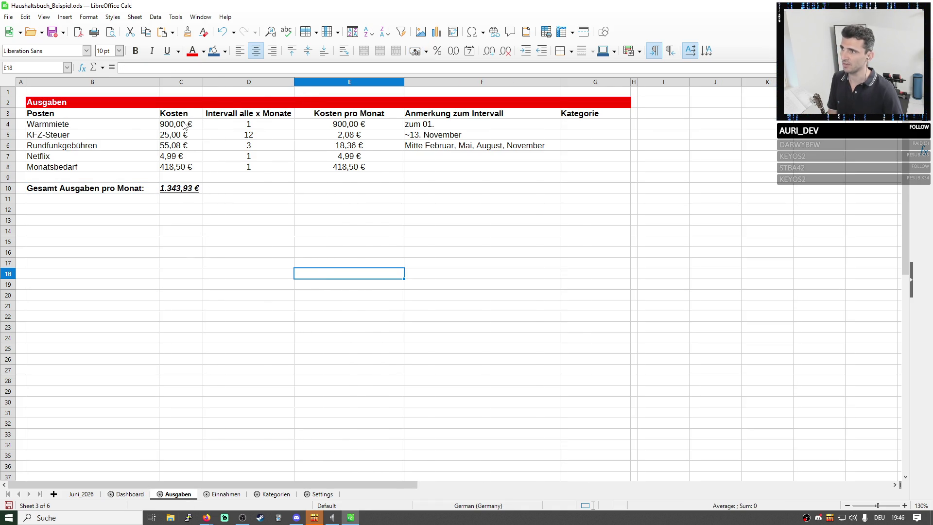
- Centre the Kosten amounts in column C to match the costs, intervals and monthly columns
{"action": "left_click_drag", "start_coordinate": [183, 126], "coordinate": [262, 170]}
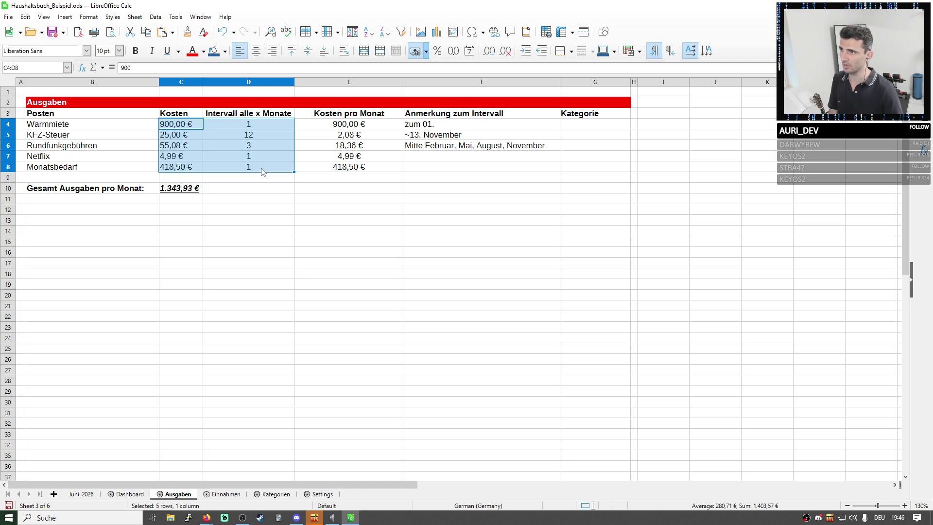
{"action": "left_click_drag", "start_coordinate": [334, 124], "coordinate": [356, 169]}
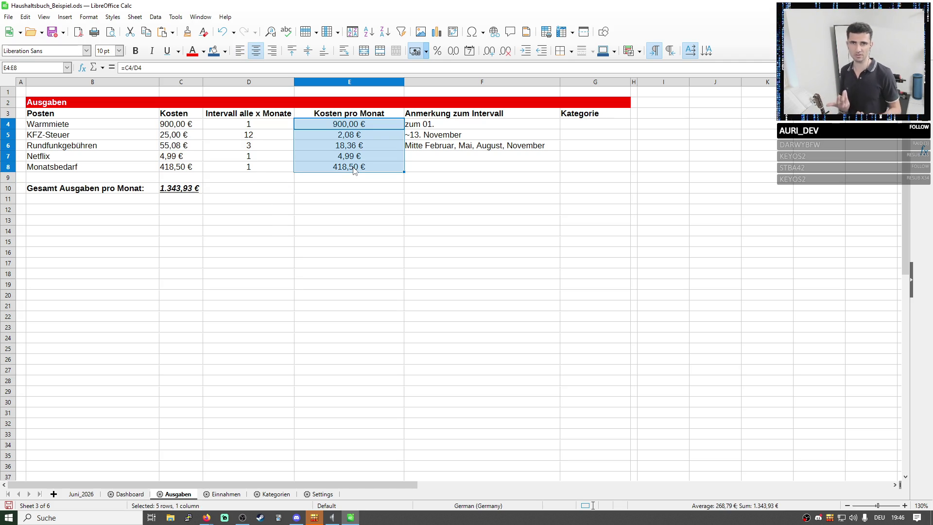
{"action": "left_click", "coordinate": [186, 136]}
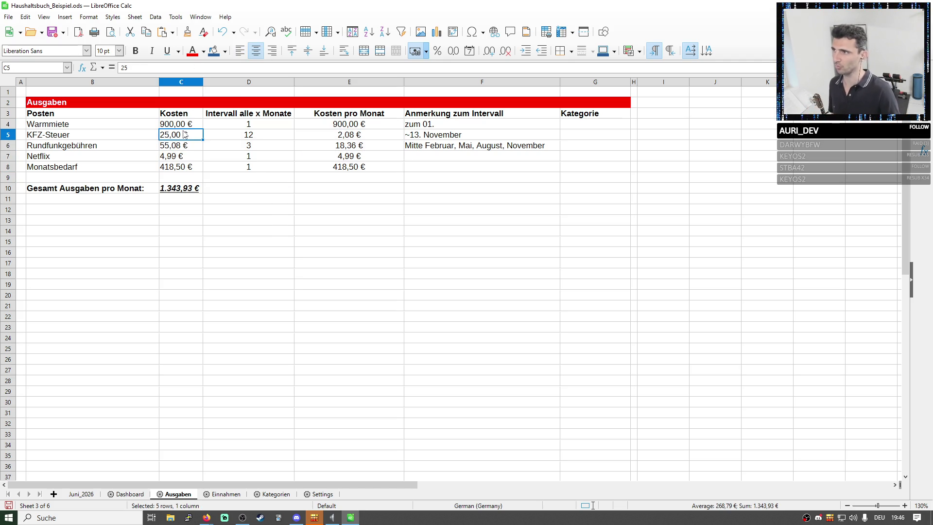
{"action": "left_click", "coordinate": [181, 82]}
{"action": "left_click", "coordinate": [257, 50]}
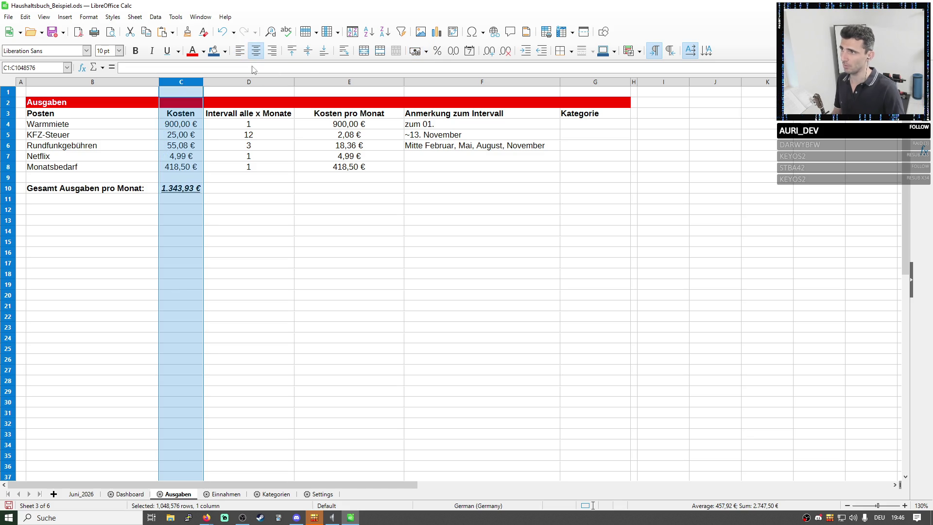
{"action": "left_click", "coordinate": [249, 135]}
- Check the formulas in C4, C6, D6 and E6 and review the Rundfunkgebühren row (18,36 €)
{"action": "left_click", "coordinate": [193, 125]}
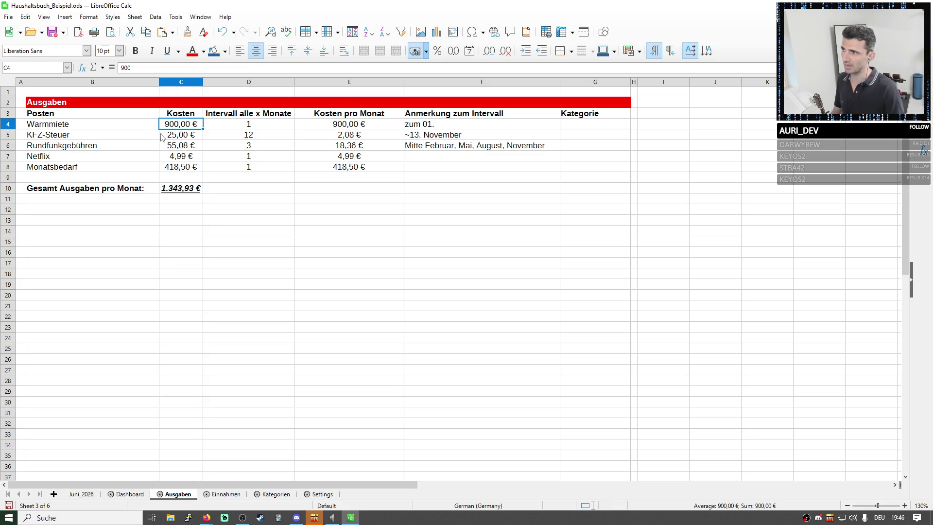
{"action": "left_click", "coordinate": [179, 145]}
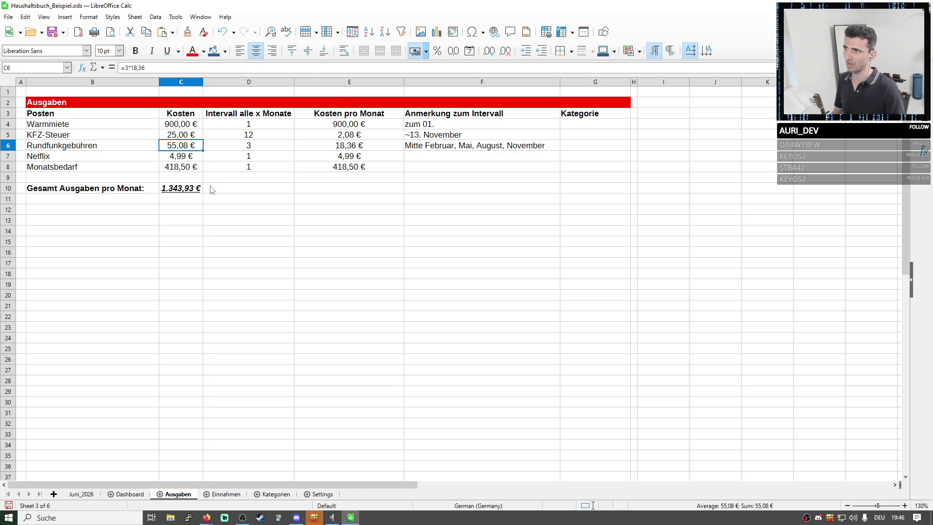
{"action": "left_click", "coordinate": [243, 147]}
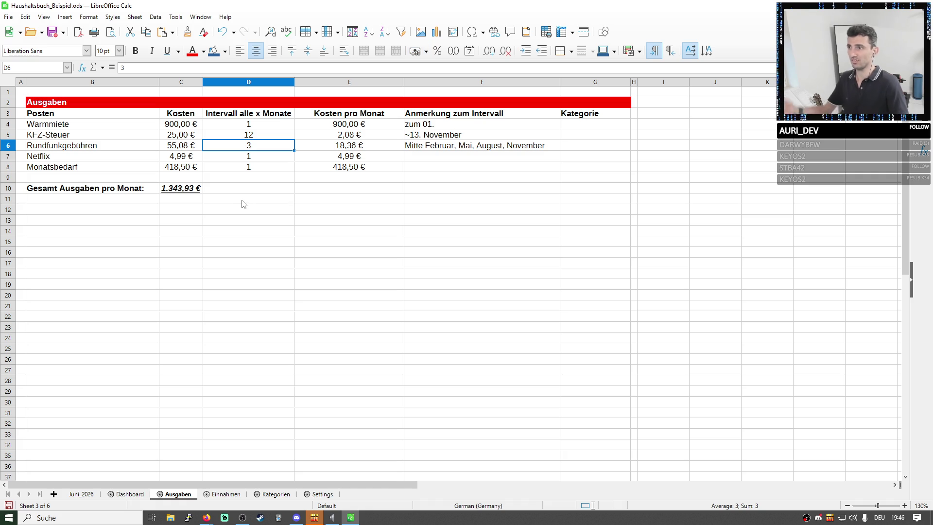
{"action": "left_click", "coordinate": [339, 153]}
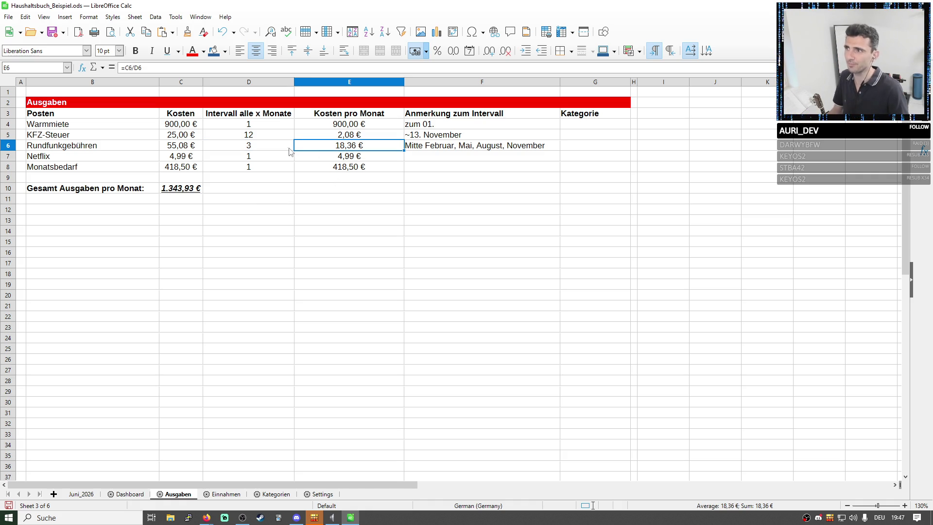
{"action": "left_click_drag", "start_coordinate": [292, 152], "coordinate": [343, 152]}
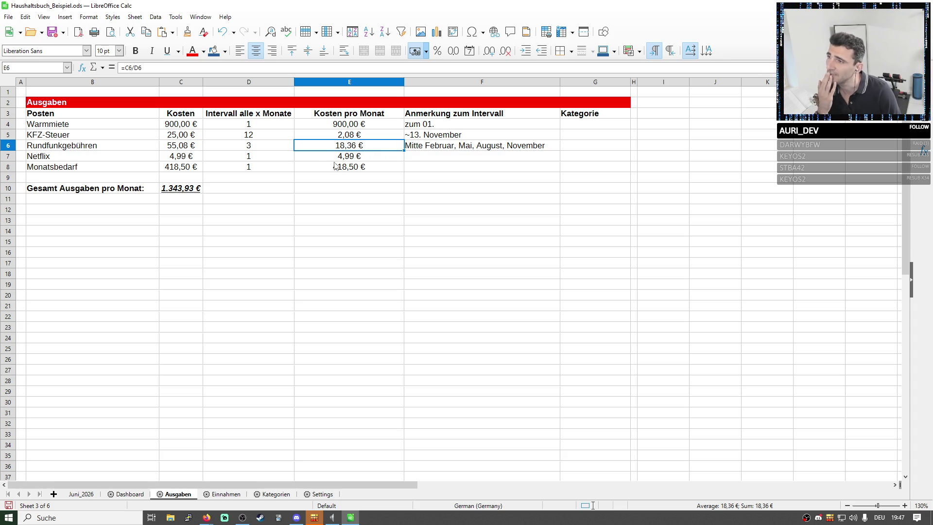
{"action": "left_click_drag", "start_coordinate": [95, 124], "coordinate": [572, 174]}
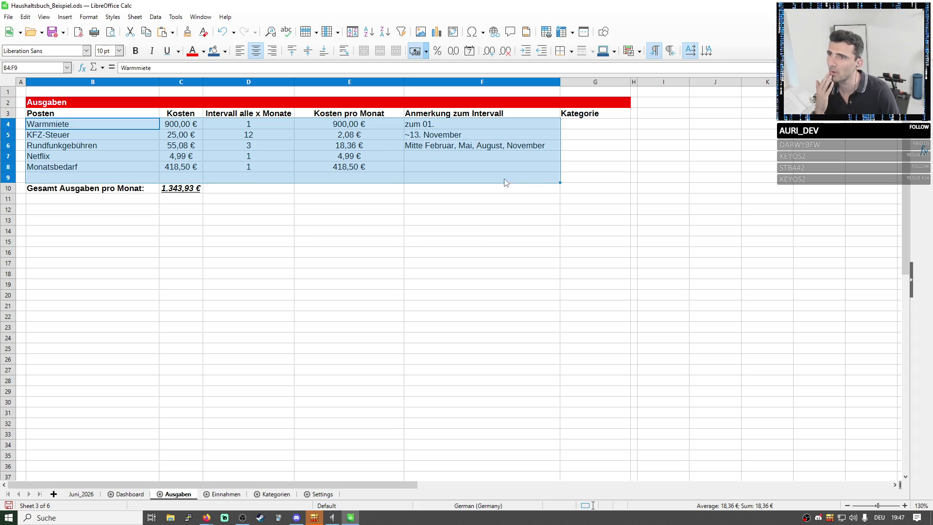
{"action": "left_click", "coordinate": [424, 152], "text": "ctrl"}
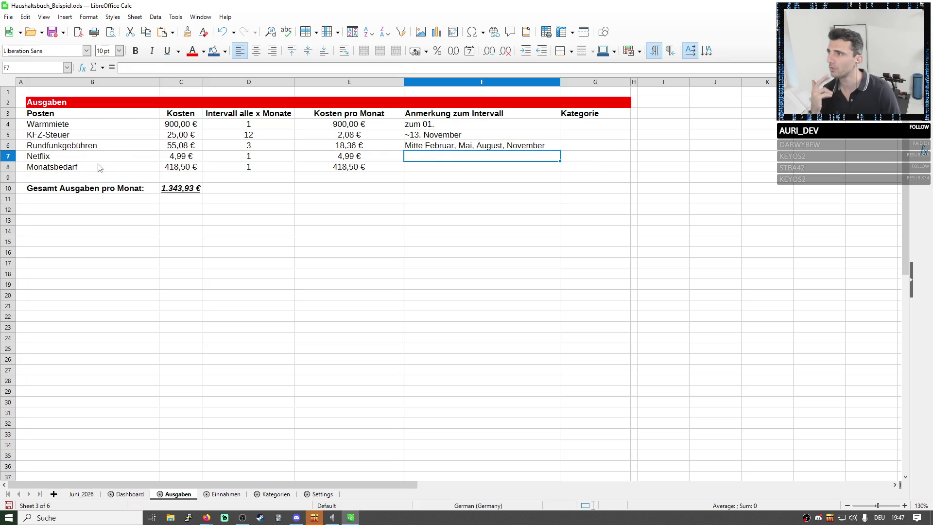
{"action": "left_click", "coordinate": [135, 170]}
{"action": "left_click_drag", "start_coordinate": [135, 169], "coordinate": [571, 170]}
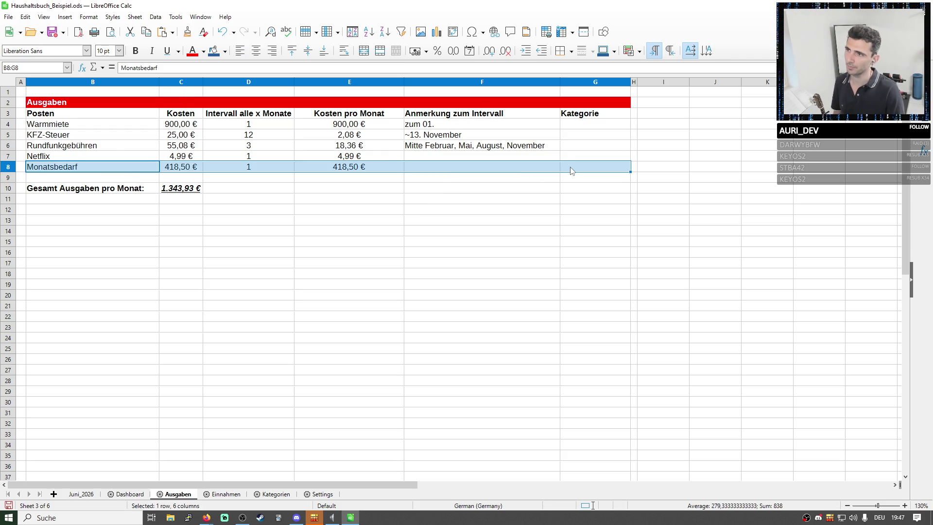
{"action": "left_click", "coordinate": [524, 167]}
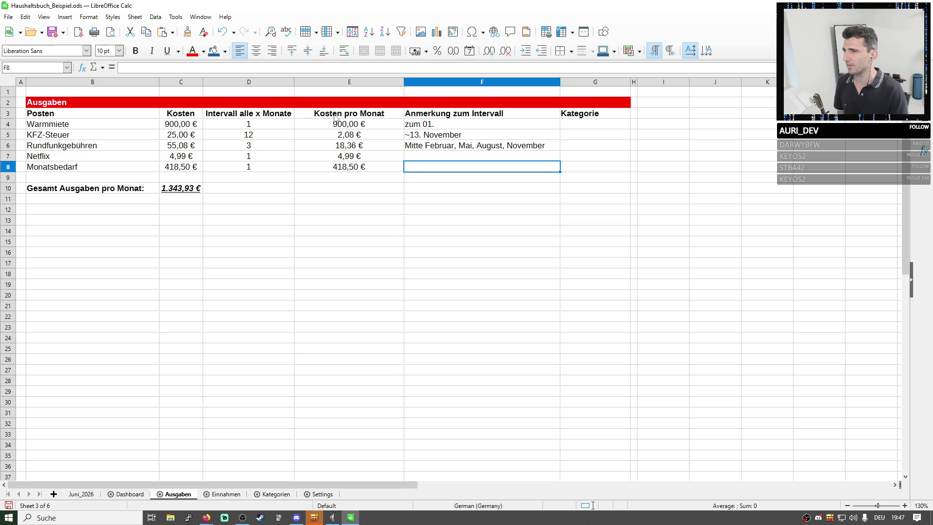
{"action": "left_click_drag", "start_coordinate": [328, 117], "coordinate": [350, 170]}
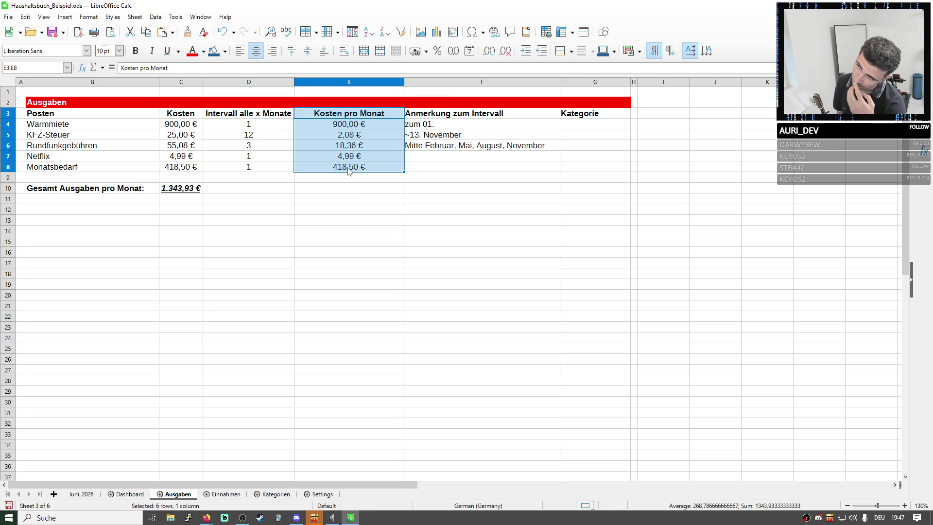
{"action": "left_click", "coordinate": [282, 183]}
{"action": "left_click_drag", "start_coordinate": [249, 124], "coordinate": [279, 169]}
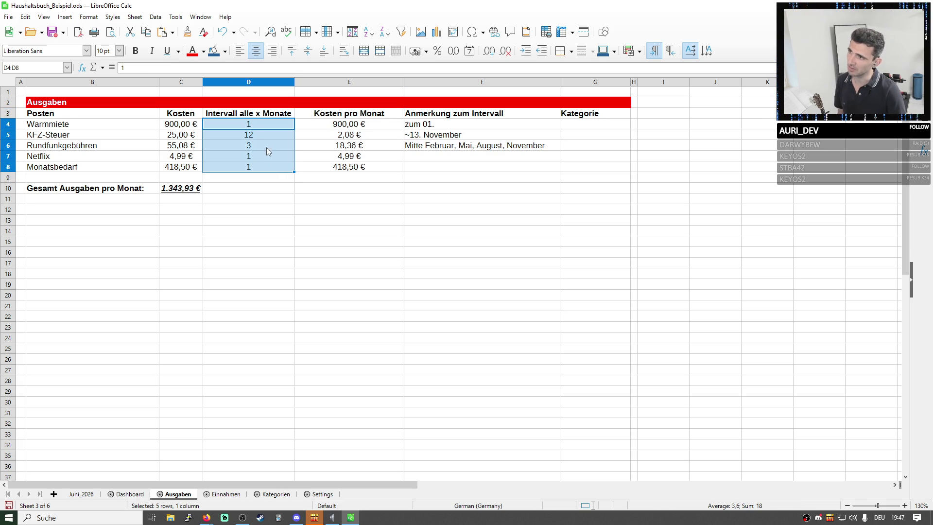
{"action": "left_click_drag", "start_coordinate": [180, 124], "coordinate": [240, 169]}
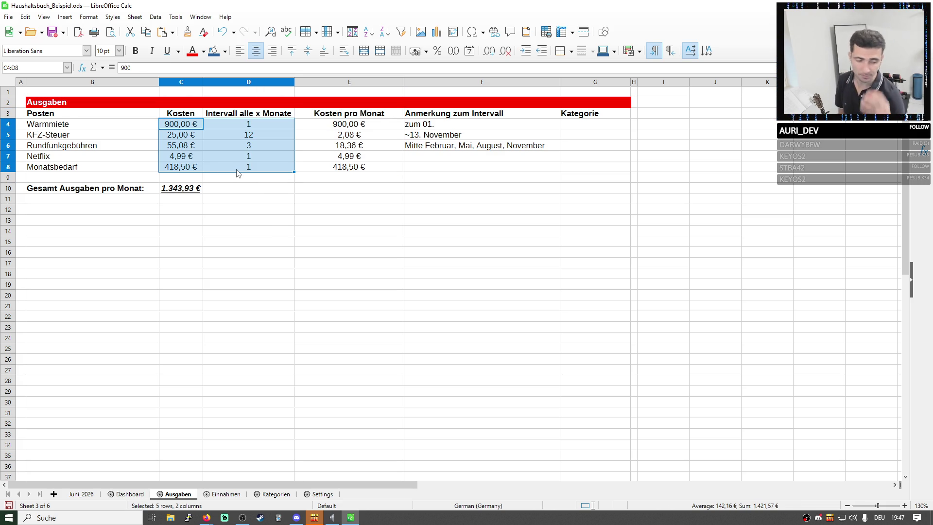
{"action": "left_click", "coordinate": [437, 167]}
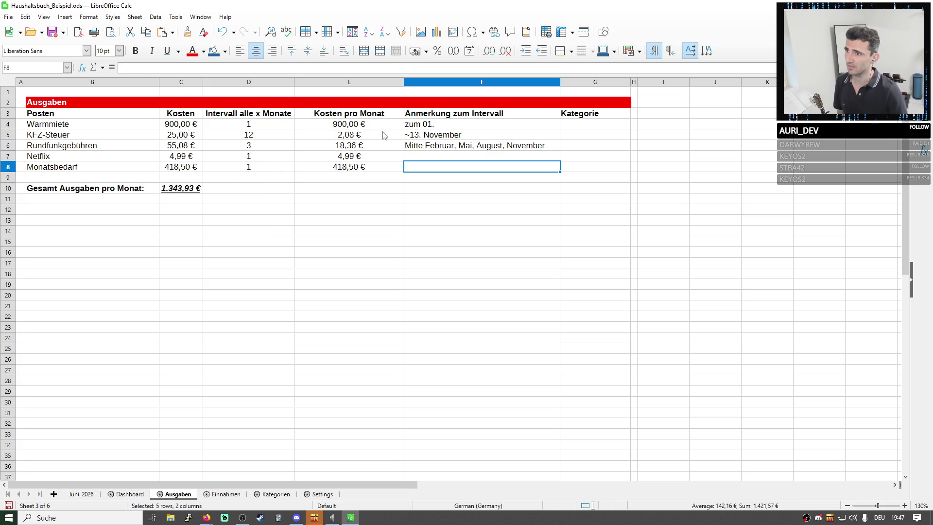
{"action": "left_click_drag", "start_coordinate": [349, 124], "coordinate": [380, 170]}
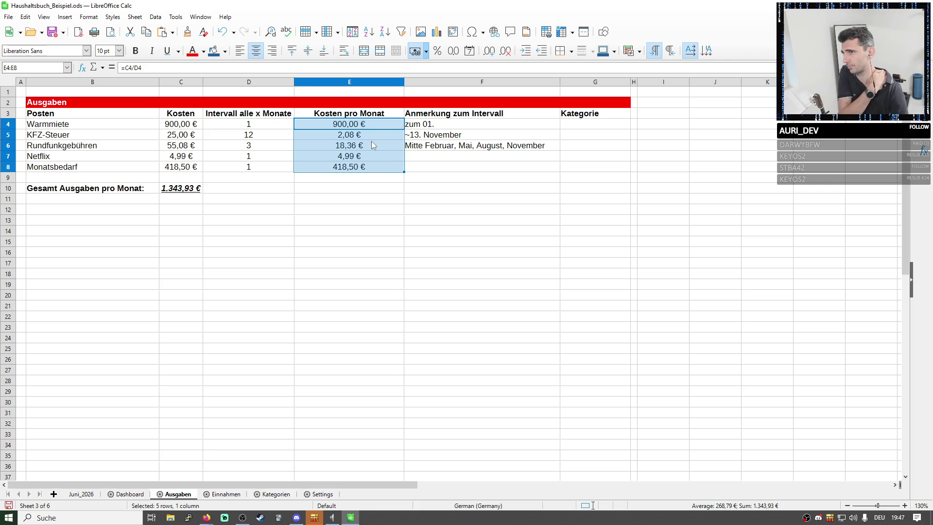
{"action": "left_click_drag", "start_coordinate": [349, 124], "coordinate": [336, 168]}
{"action": "left_click", "coordinate": [180, 188]}
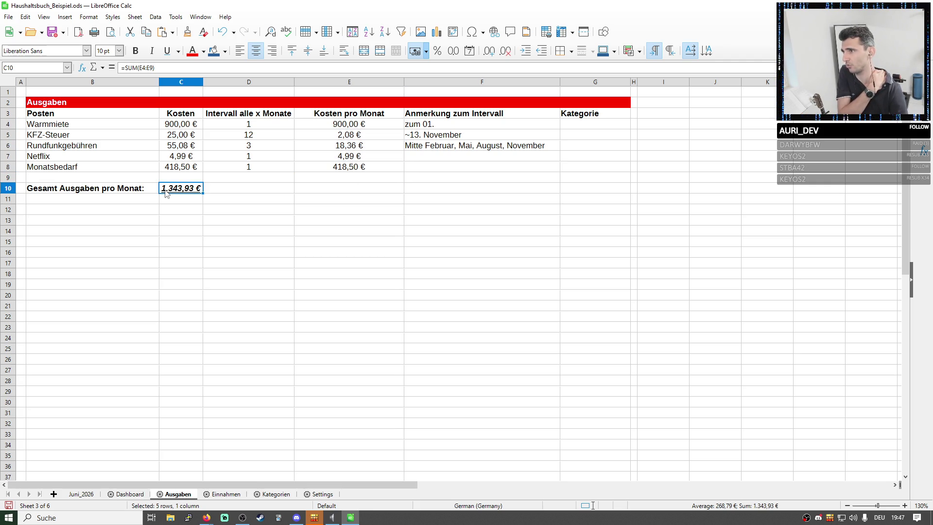
- Review the SUM formula behind the 1.343,93 € total in C10 and leave it unchanged
{"action": "double_click", "coordinate": [179, 188]}
{"action": "left_click_drag", "start_coordinate": [154, 67], "coordinate": [130, 70]}
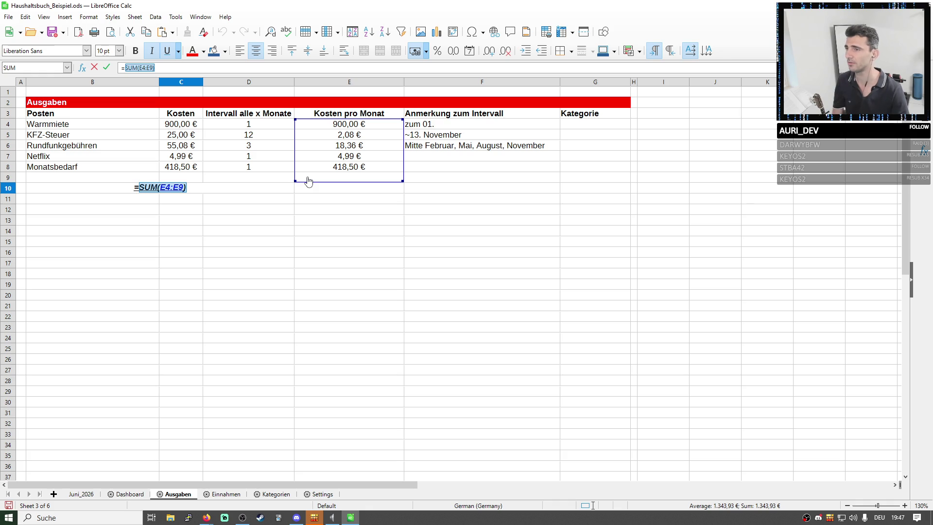
{"action": "key", "text": "Escape"}
{"action": "left_click_drag", "start_coordinate": [348, 125], "coordinate": [348, 166]}
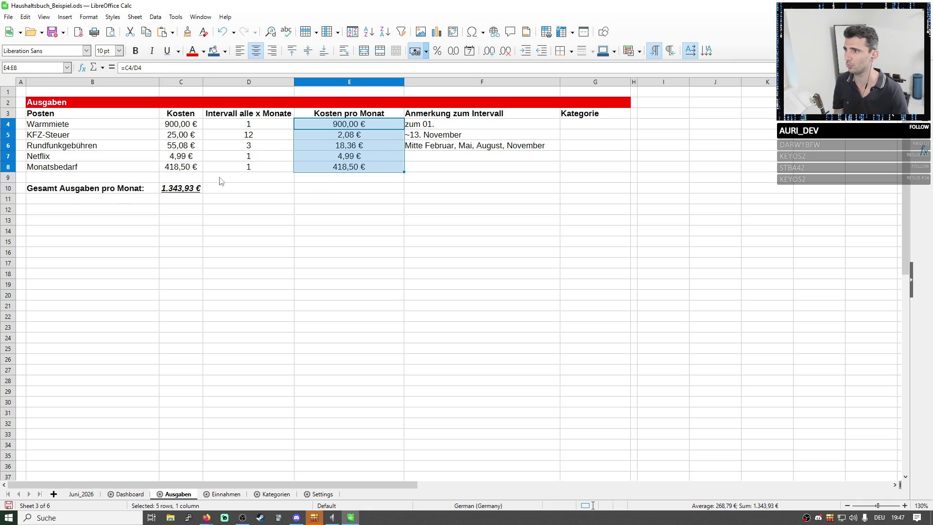
{"action": "left_click", "coordinate": [190, 191]}
{"action": "double_click", "coordinate": [190, 192]}
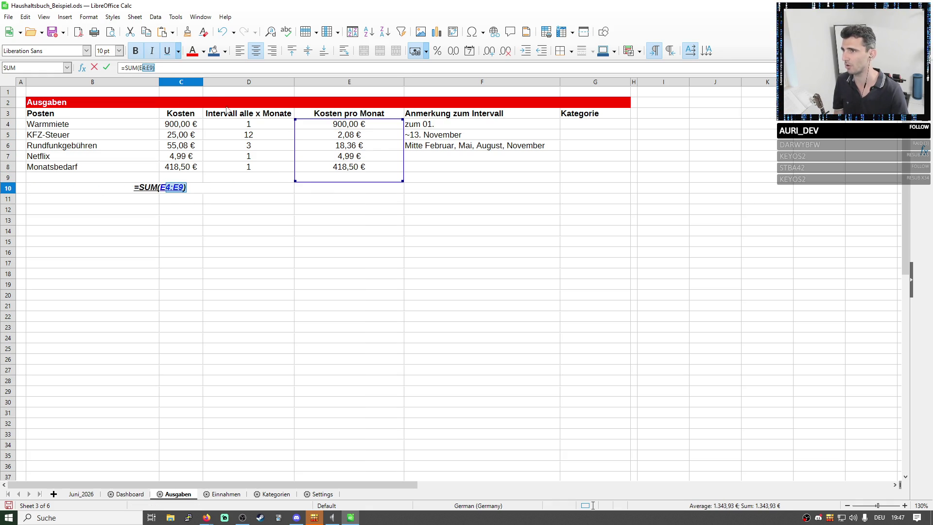
{"action": "key", "text": "Return"}
- Inspect the references in the E4 monthly-cost formula, then return to the total C10
{"action": "left_click", "coordinate": [338, 129]}
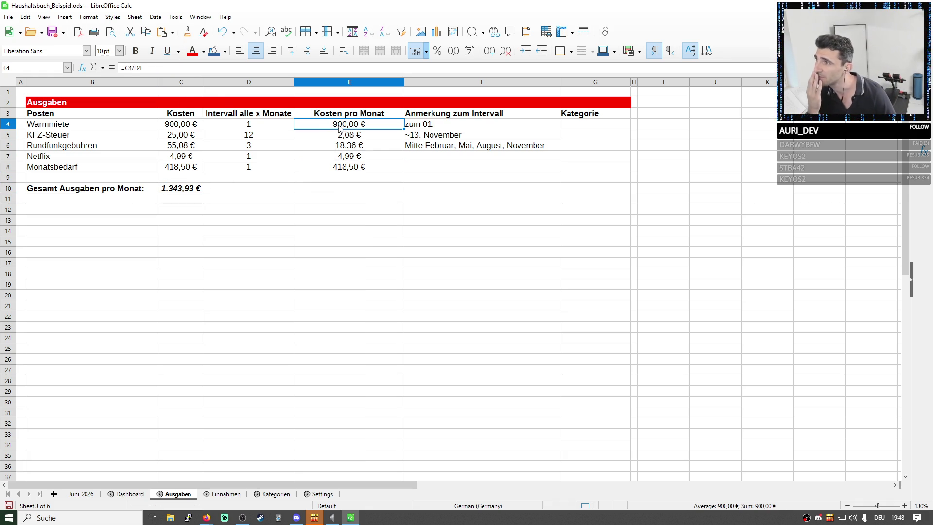
{"action": "left_click", "coordinate": [142, 68]}
{"action": "left_click_drag", "start_coordinate": [142, 68], "coordinate": [126, 67]}
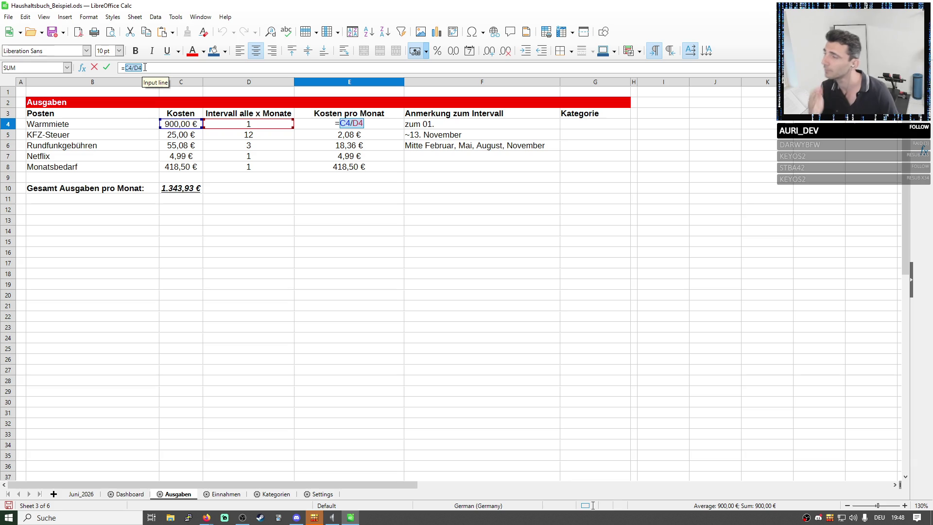
{"action": "left_click", "coordinate": [181, 188]}
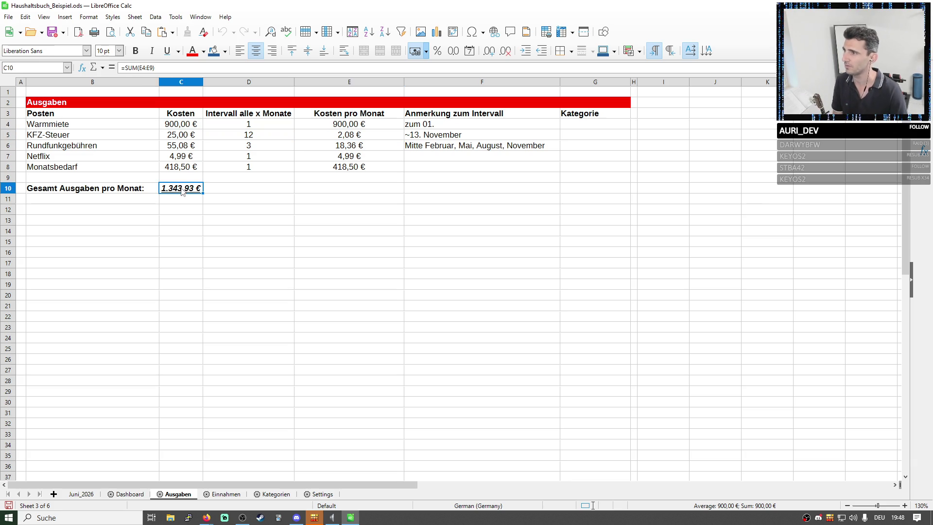
- Edit the C10 total formula, remove a stray F12 reference so it still reads 1.343,93 €
{"action": "left_click", "coordinate": [140, 67]}
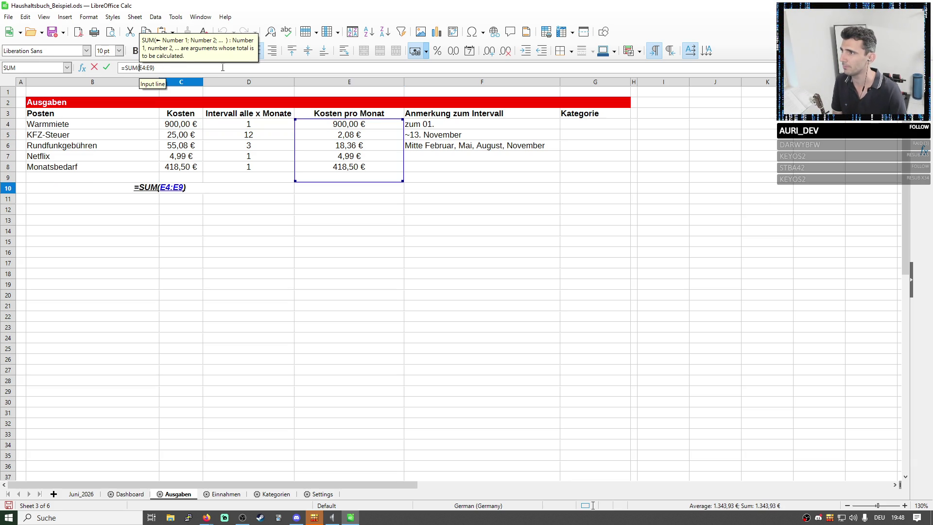
{"action": "key", "text": "Right"}
{"action": "key", "text": "Right"}
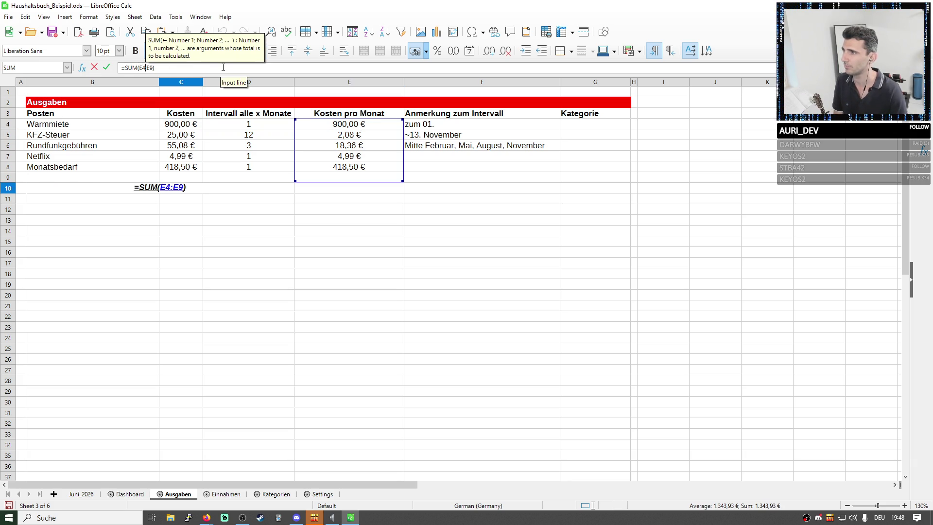
{"action": "key", "text": "Right"}
{"action": "key", "text": "Right"}
{"action": "key", "text": "Right"}
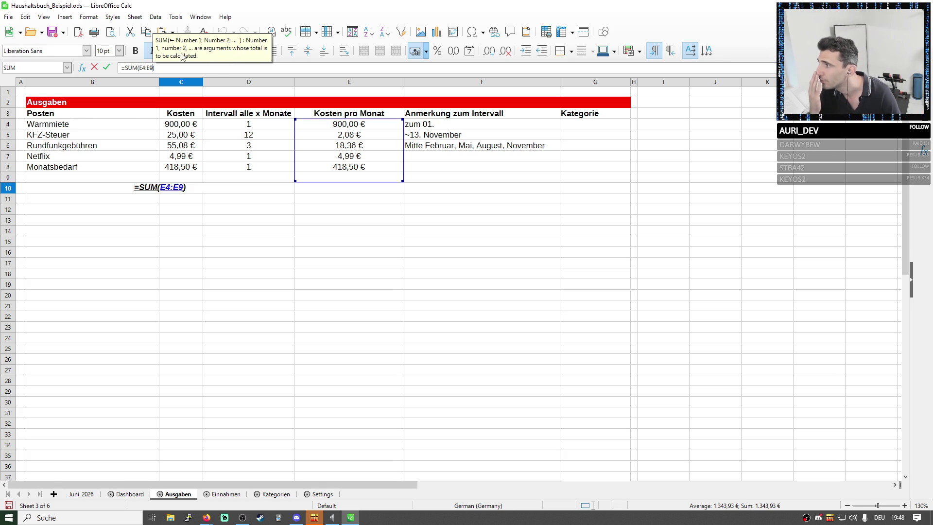
{"action": "left_click", "coordinate": [440, 210]}
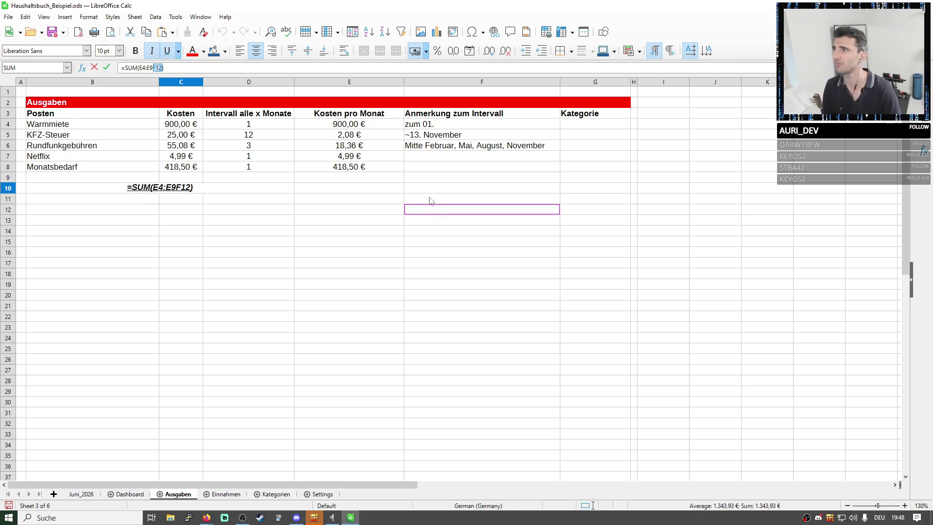
{"action": "key", "text": "BackSpace"}
{"action": "key", "text": "Escape"}
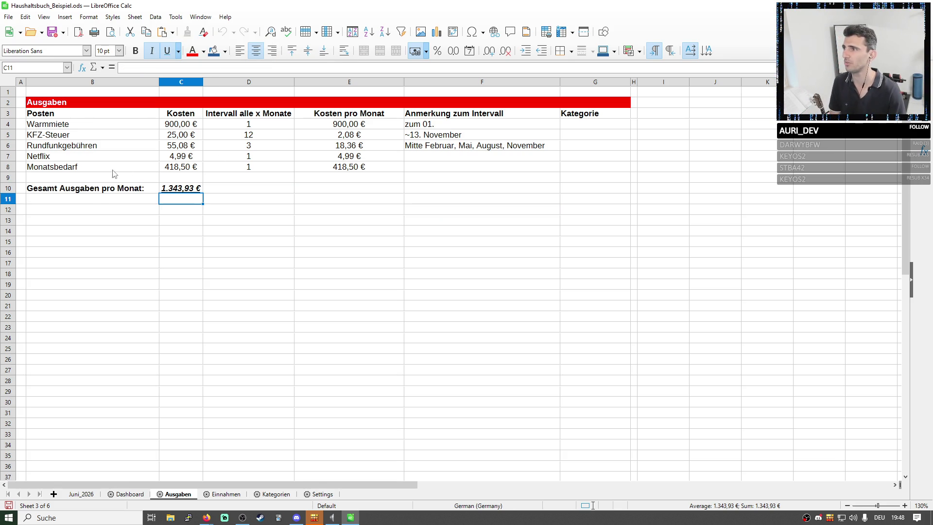
{"action": "left_click", "coordinate": [8, 167]}
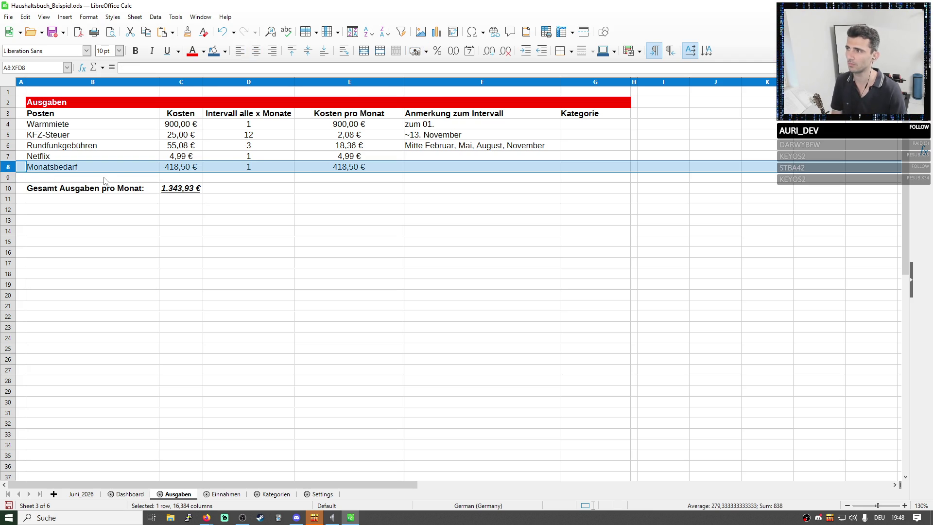
- Insert a row below row 8 and enter a test item with cost and interval 12 in B9:D9
{"action": "right_click", "coordinate": [15, 174]}
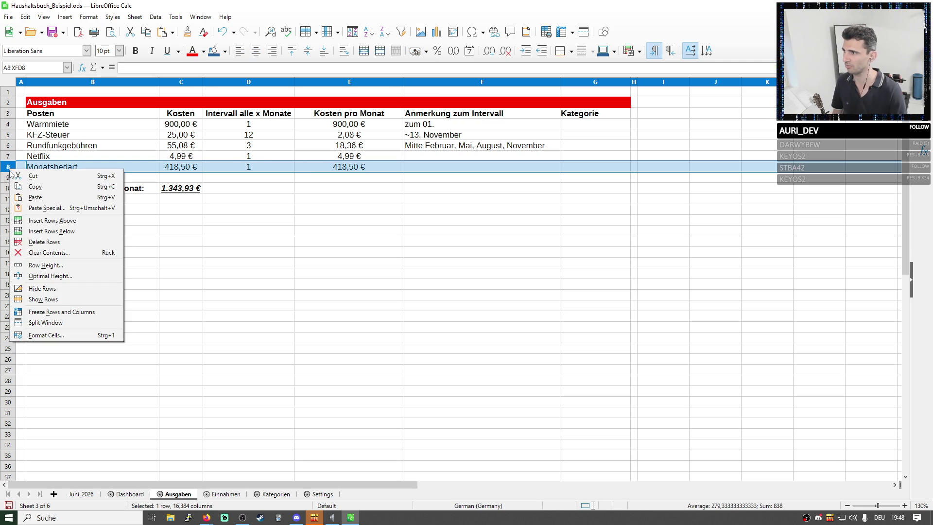
{"action": "left_click", "coordinate": [52, 237]}
{"action": "left_click", "coordinate": [64, 177]}
{"action": "type", "text": "sdfsdf"}
{"action": "key", "text": "Tab"}
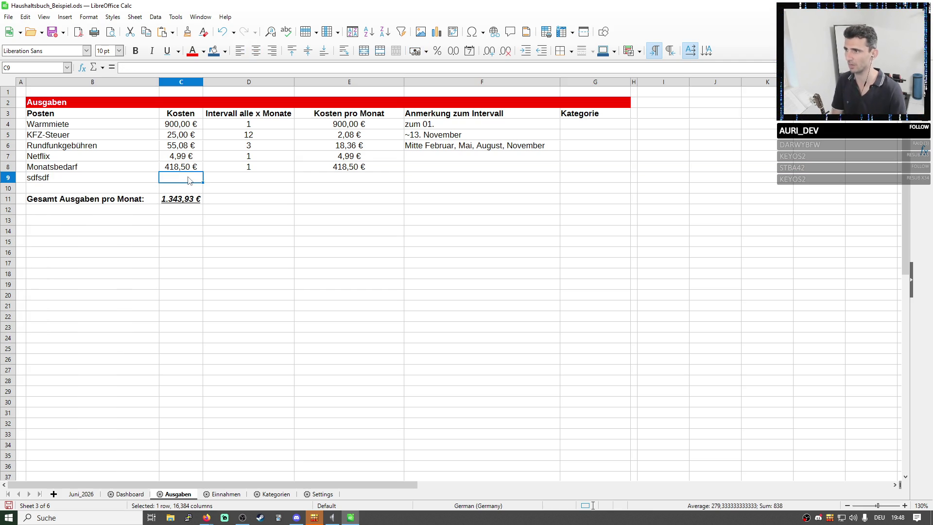
{"action": "type", "text": "111"}
{"action": "key", "text": "Tab"}
{"action": "type", "text": "12"}
{"action": "key", "text": "Tab"}
{"action": "type", "text": "="}
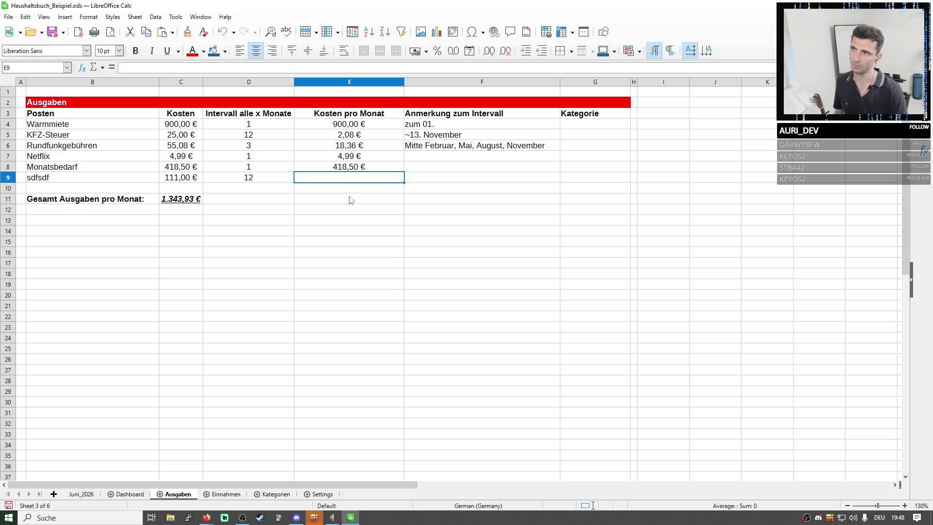
{"action": "left_click", "coordinate": [349, 82]}
{"action": "left_click", "coordinate": [341, 179]}
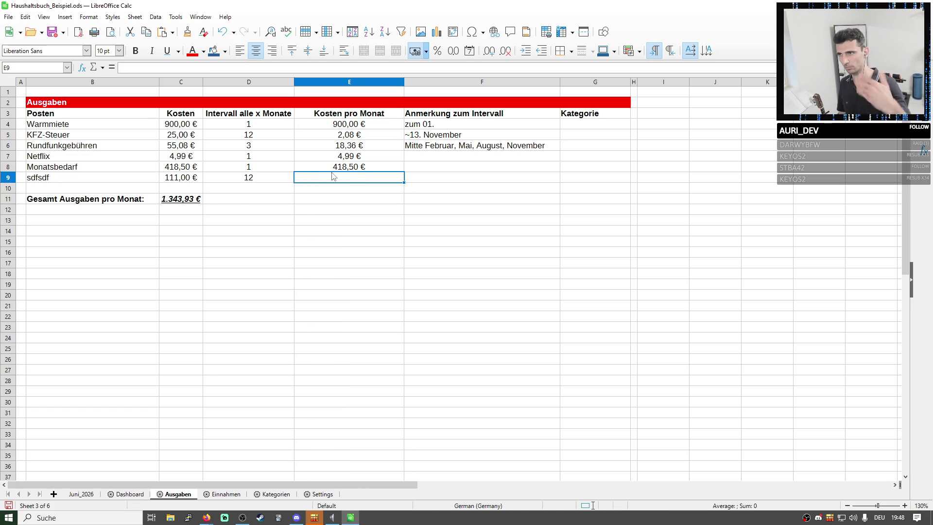
- Inspect the total in C11 and the E8 monthly-cost formula around the new row 9
{"action": "left_click", "coordinate": [181, 199]}
{"action": "left_click_drag", "start_coordinate": [181, 199], "coordinate": [345, 182]}
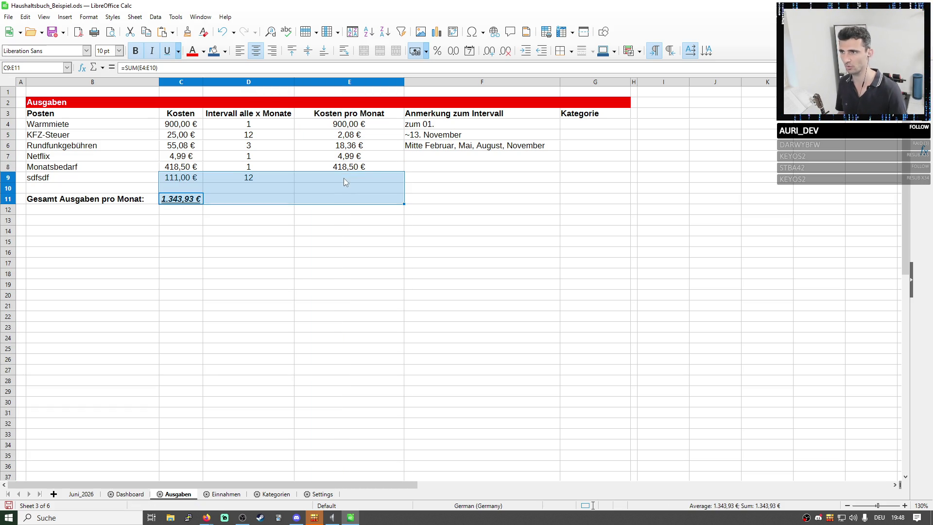
{"action": "left_click", "coordinate": [372, 179]}
{"action": "key", "text": "Escape"}
{"action": "key", "text": "Up"}
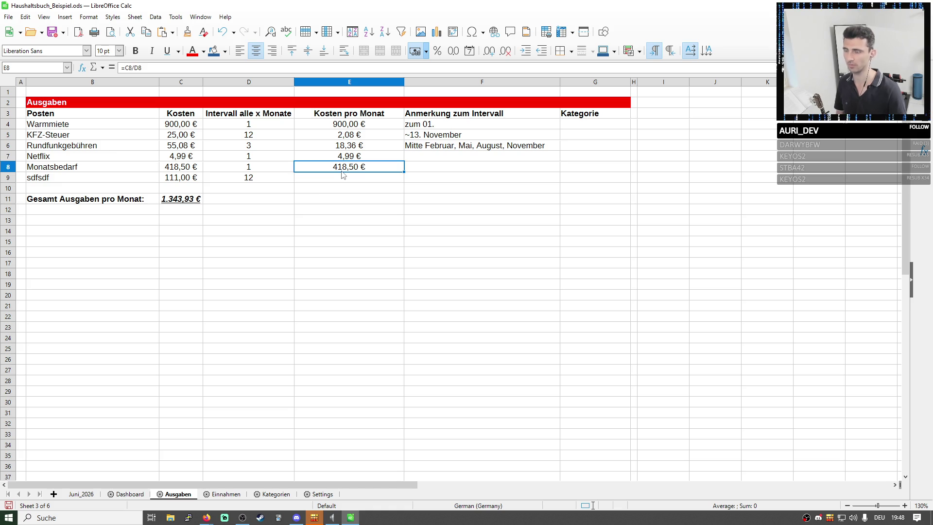
{"action": "key", "text": "Down"}
{"action": "key", "text": "ctrl+Up"}
{"action": "key", "text": "ctrl+Down"}
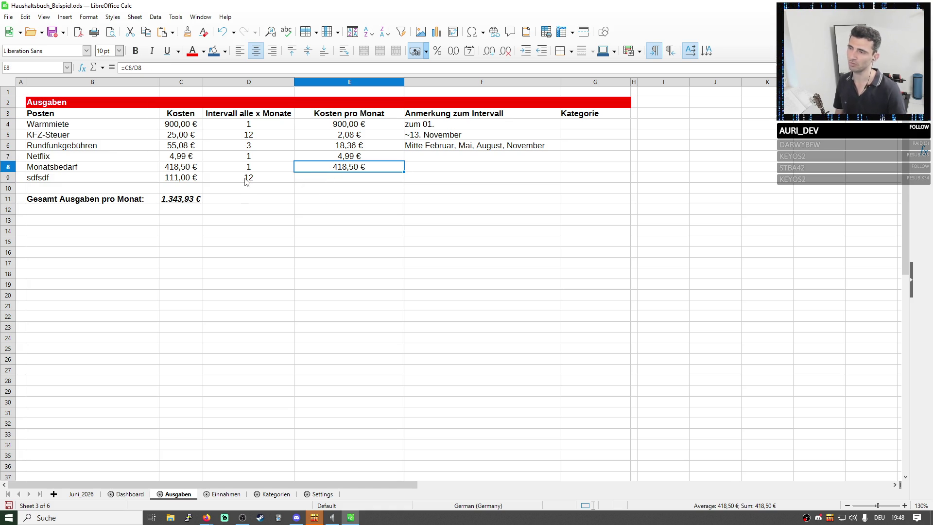
{"action": "left_click", "coordinate": [257, 183]}
{"action": "key", "text": "Left"}
{"action": "key", "text": "Right"}
{"action": "key", "text": "Right"}
- Correct the cost in C9 to 120,00 € and enter 10,00 € as the monthly cost in E9
{"action": "left_click", "coordinate": [177, 179]}
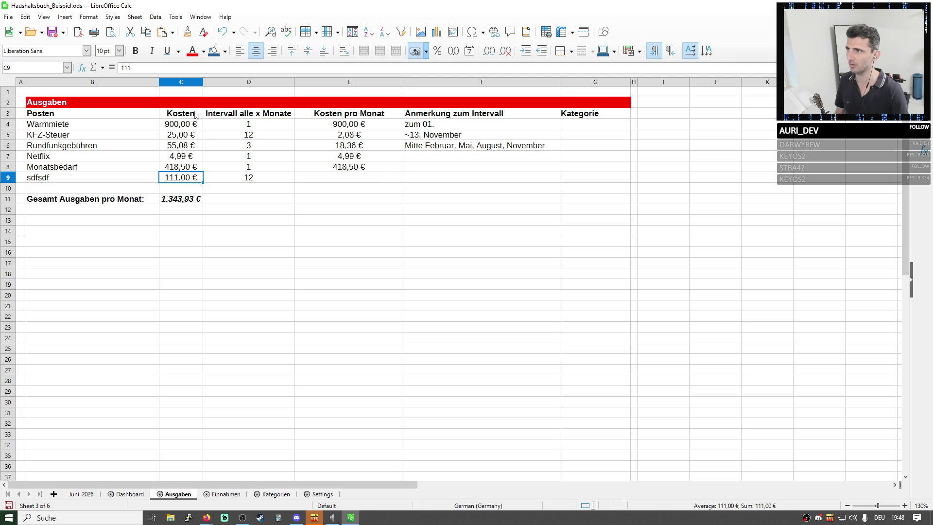
{"action": "left_click", "coordinate": [339, 179]}
{"action": "left_click", "coordinate": [196, 179]}
{"action": "type", "text": "120"}
{"action": "key", "text": "Tab"}
{"action": "key", "text": "Tab"}
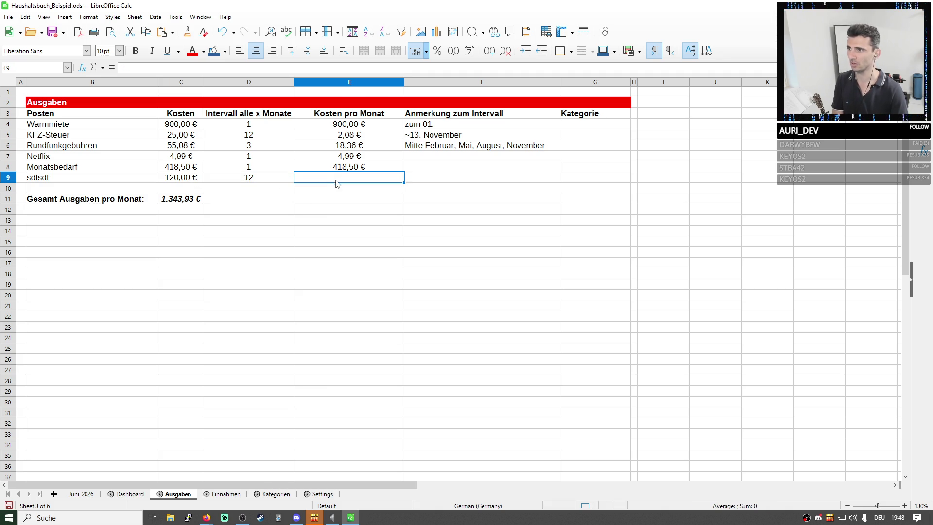
{"action": "left_click", "coordinate": [357, 118]}
{"action": "left_click", "coordinate": [336, 177]}
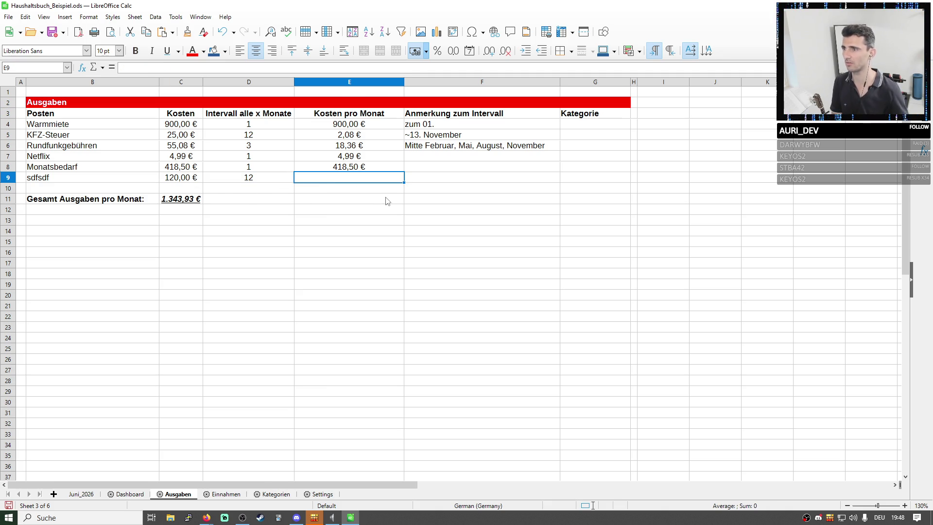
{"action": "type", "text": "10"}
{"action": "key", "text": "Return"}
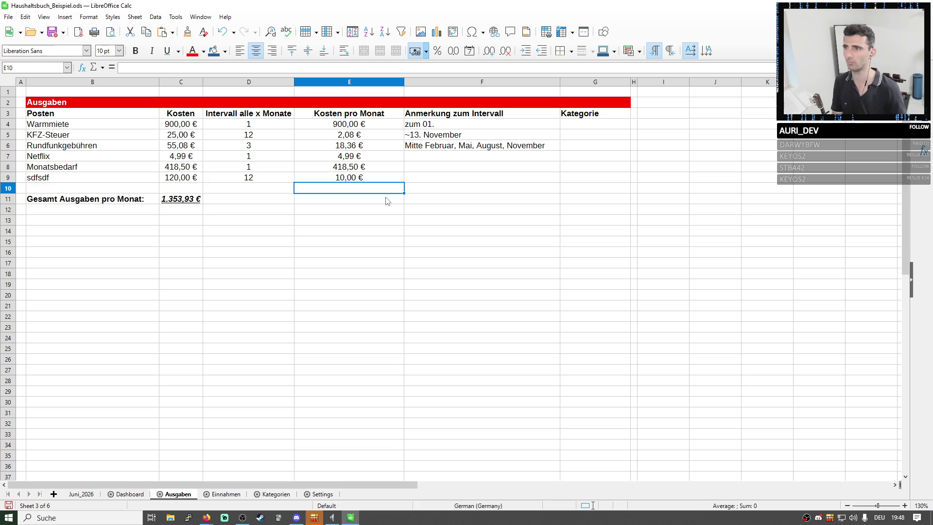
- Verify the total's =SUM(E4:E10) range in C11 now gives 1.353,93 €
{"action": "left_click", "coordinate": [181, 199]}
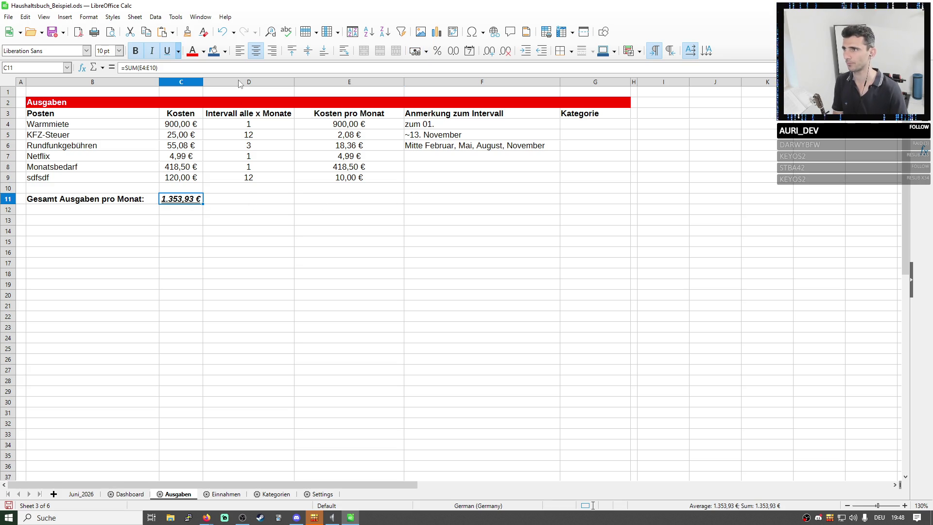
{"action": "left_click", "coordinate": [243, 68]}
{"action": "key", "text": "Return"}
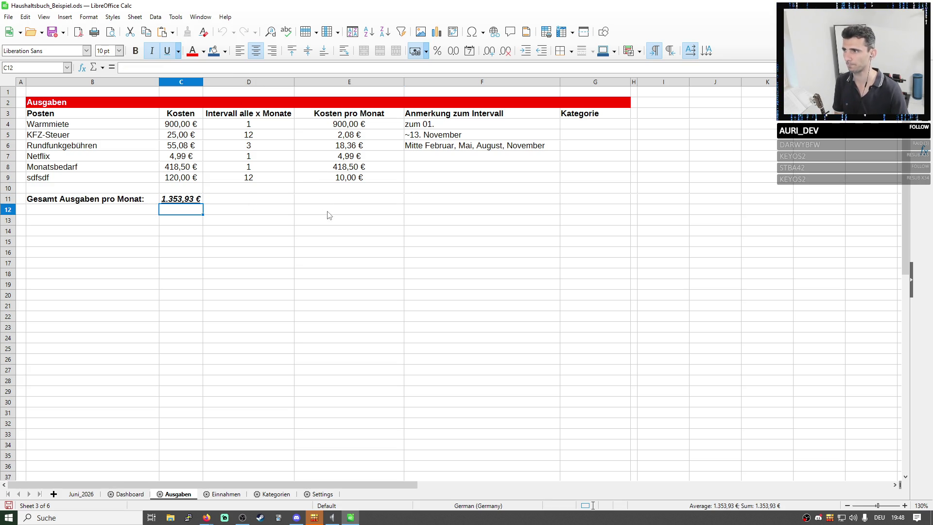
- Clear and delete the sdfsdf test row 9 so the total returns to 1.343,93 € in row 10
{"action": "right_click", "coordinate": [8, 177]}
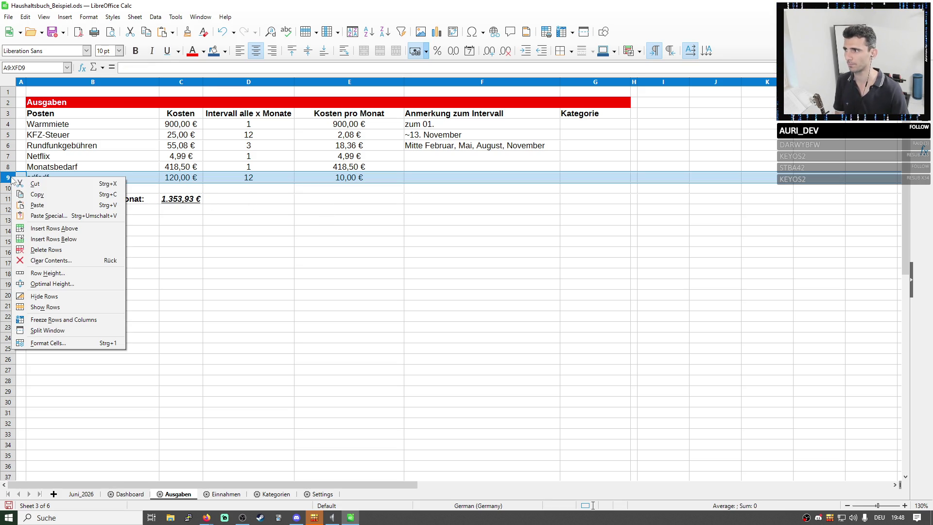
{"action": "left_click", "coordinate": [44, 260]}
{"action": "left_click", "coordinate": [466, 294]}
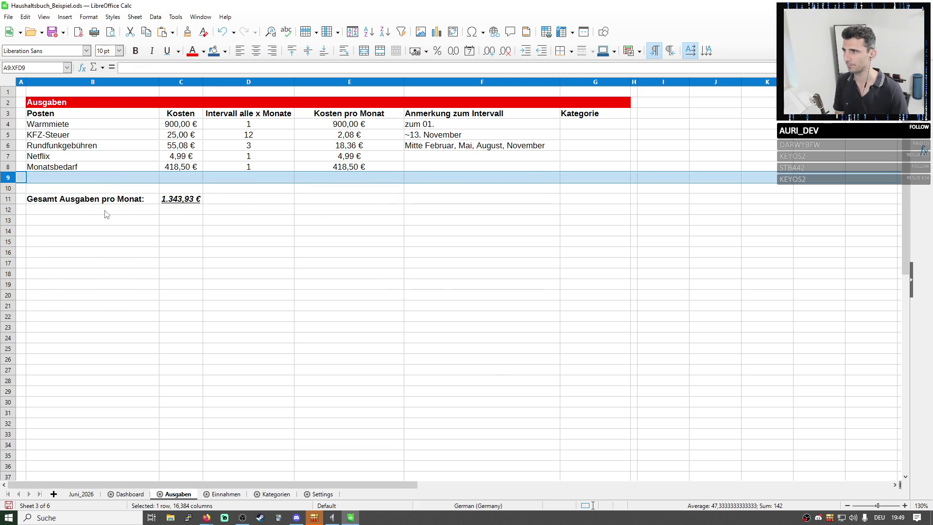
{"action": "right_click", "coordinate": [15, 181]}
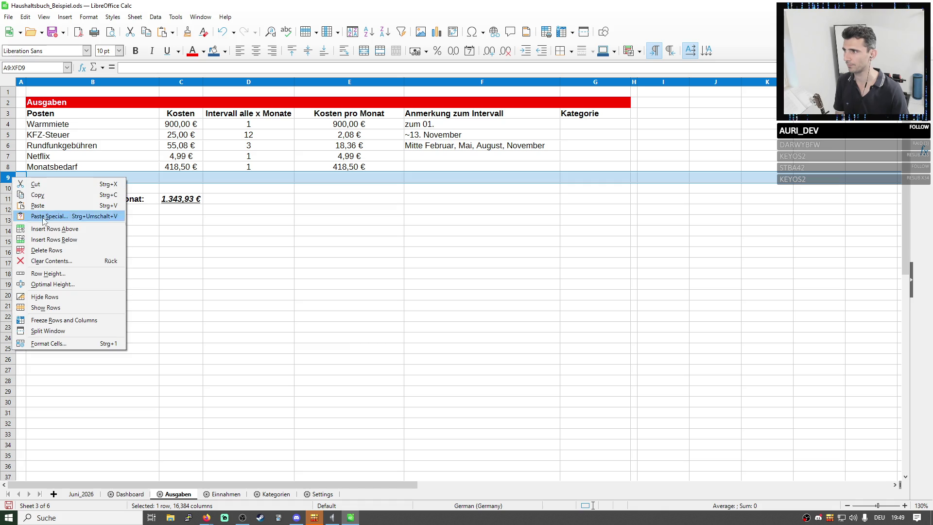
{"action": "left_click", "coordinate": [47, 250]}
{"action": "left_click", "coordinate": [348, 252]}
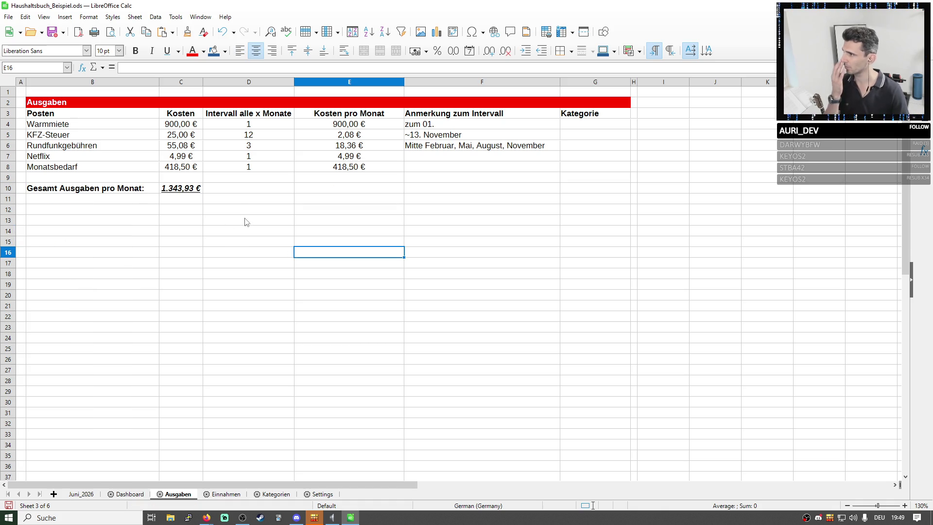
{"action": "left_click", "coordinate": [350, 84]}
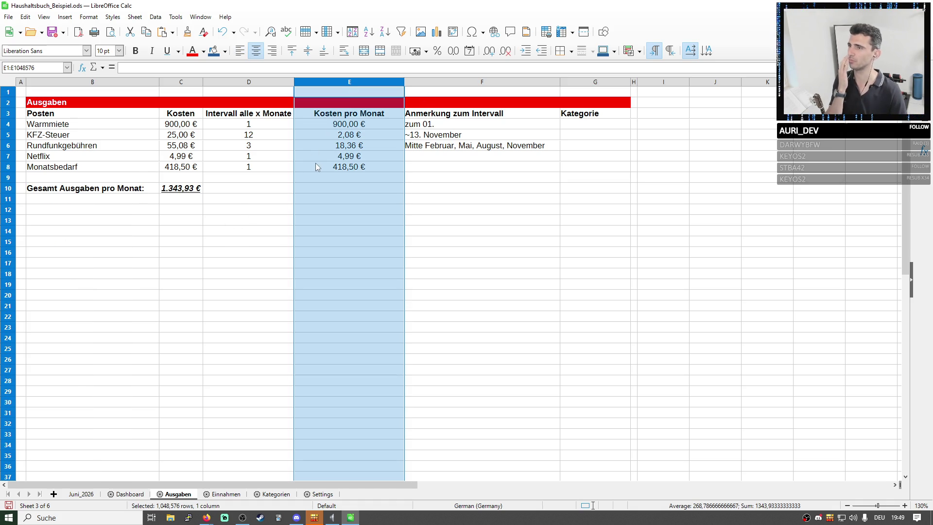
- Fill the =C4/D4 monthly-cost formula from E4 down to row 200, leaving #DIV/0! in empty rows
{"action": "left_click", "coordinate": [316, 167]}
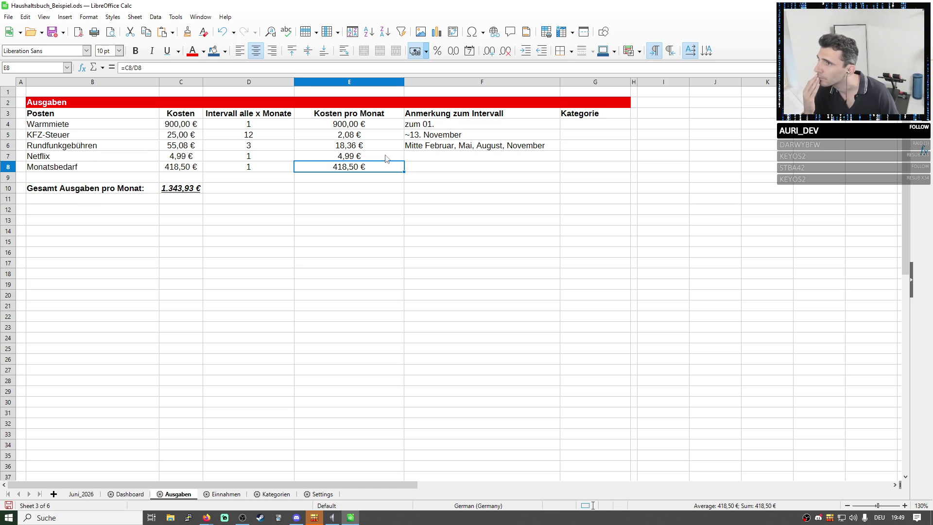
{"action": "left_click", "coordinate": [369, 123]}
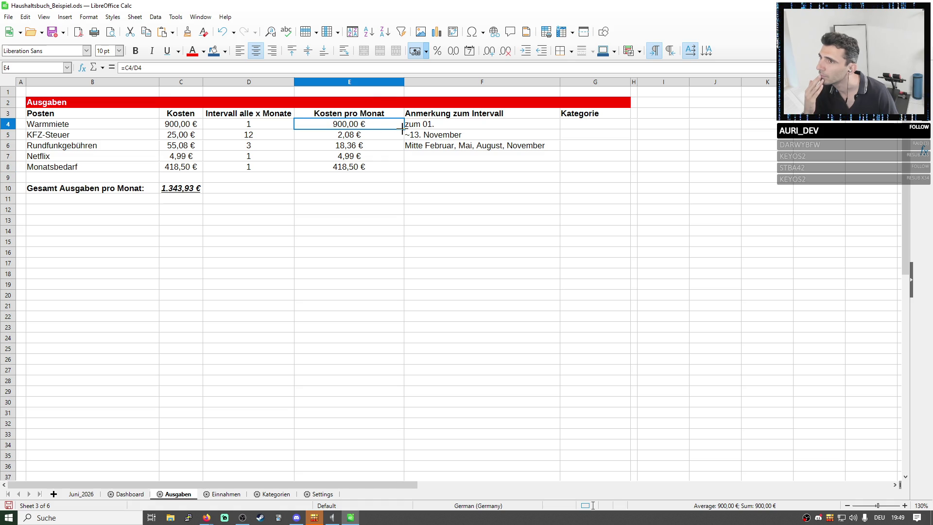
{"action": "left_click_drag", "start_coordinate": [404, 128], "coordinate": [388, 489]}
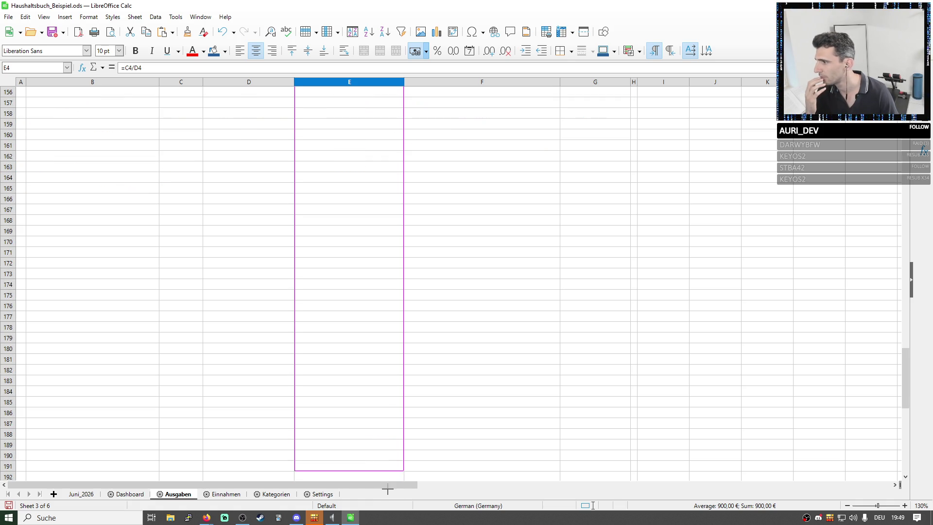
{"action": "left_click_drag", "start_coordinate": [388, 487], "coordinate": [377, 384]}
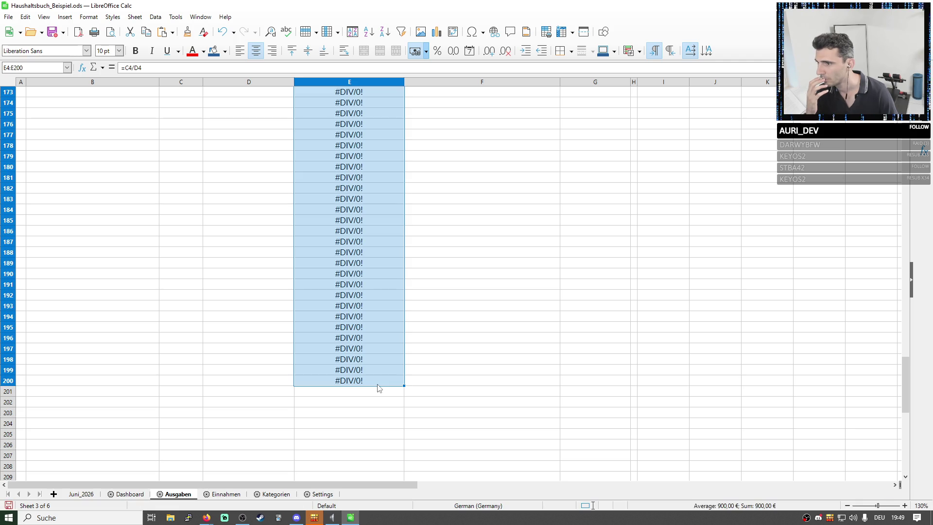
{"action": "scroll", "coordinate": [377, 384], "scroll_direction": "up", "scroll_amount": 10}
{"action": "scroll", "coordinate": [377, 384], "scroll_direction": "up", "scroll_amount": 6}
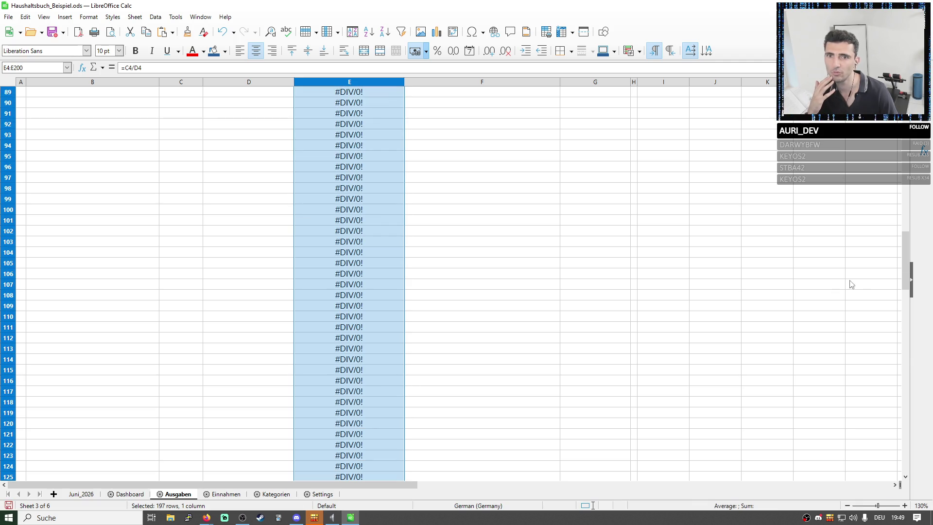
{"action": "left_click_drag", "start_coordinate": [906, 244], "coordinate": [906, 88]}
{"action": "left_click", "coordinate": [481, 274]}
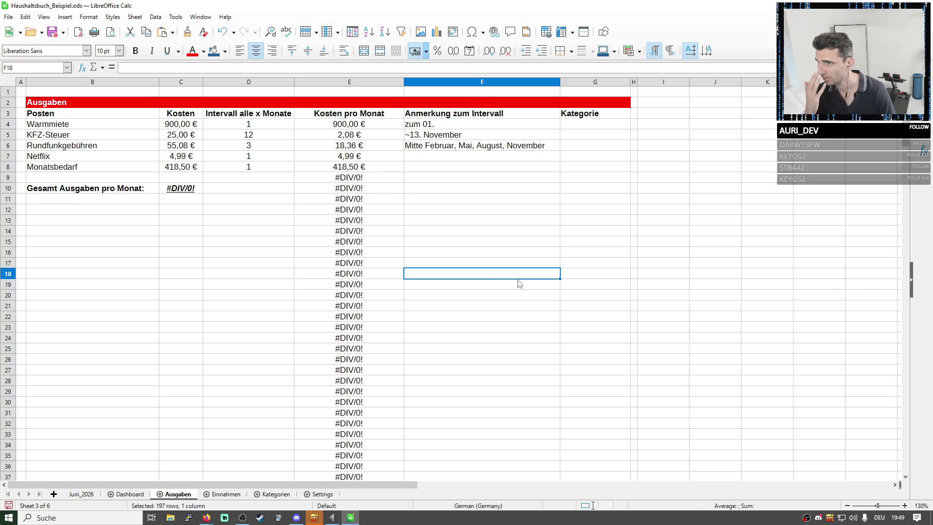
{"action": "left_click", "coordinate": [360, 82]}
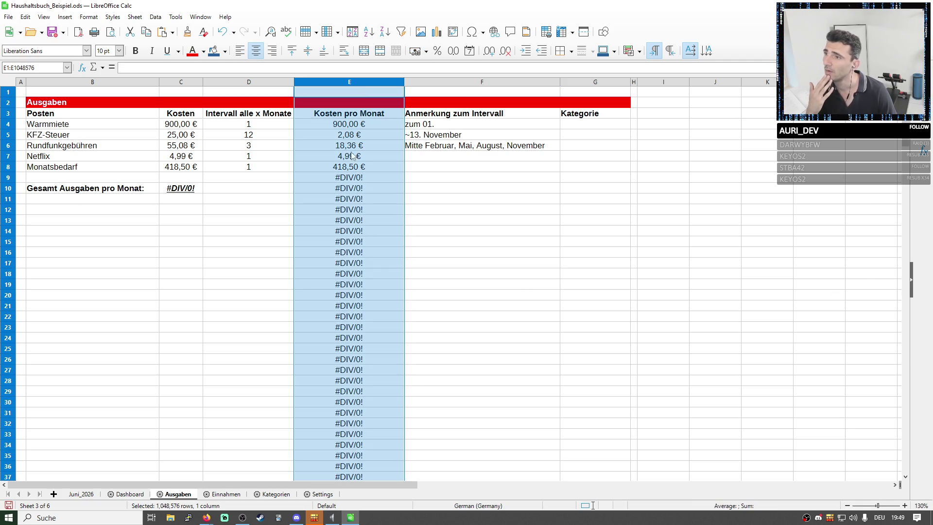
{"action": "right_click", "coordinate": [342, 178]}
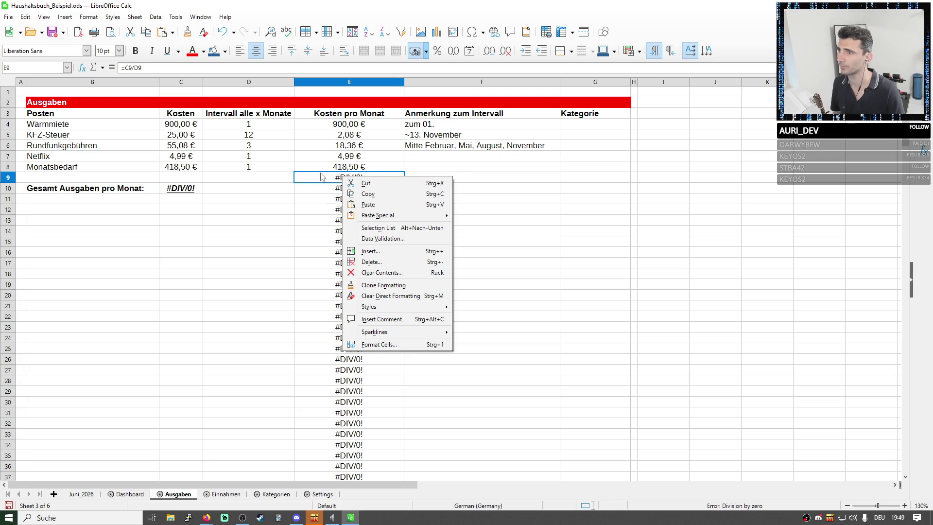
- Rewrite the E4 monthly-cost formula as =IFERROR(C4/D4;0)
{"action": "left_click", "coordinate": [340, 177]}
{"action": "double_click", "coordinate": [350, 179]}
{"action": "key", "text": "Return"}
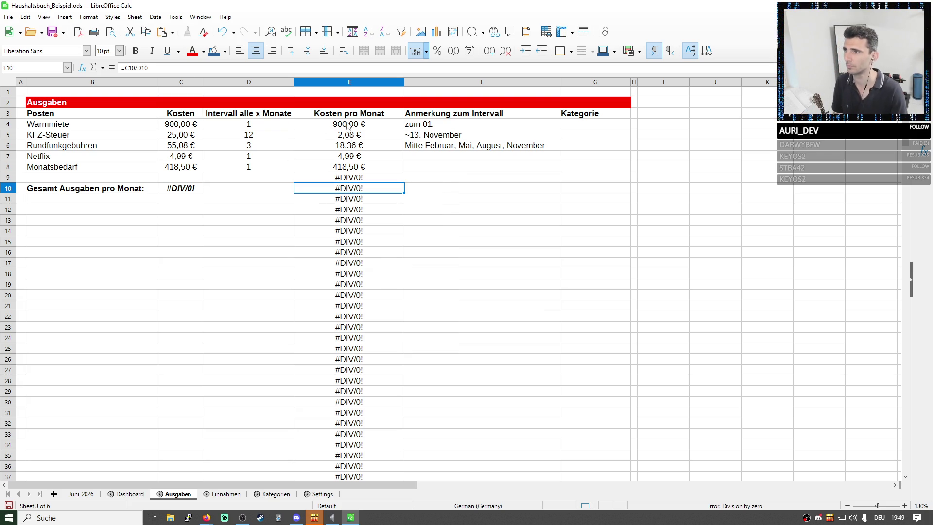
{"action": "left_click", "coordinate": [349, 82]}
{"action": "left_click", "coordinate": [340, 123]}
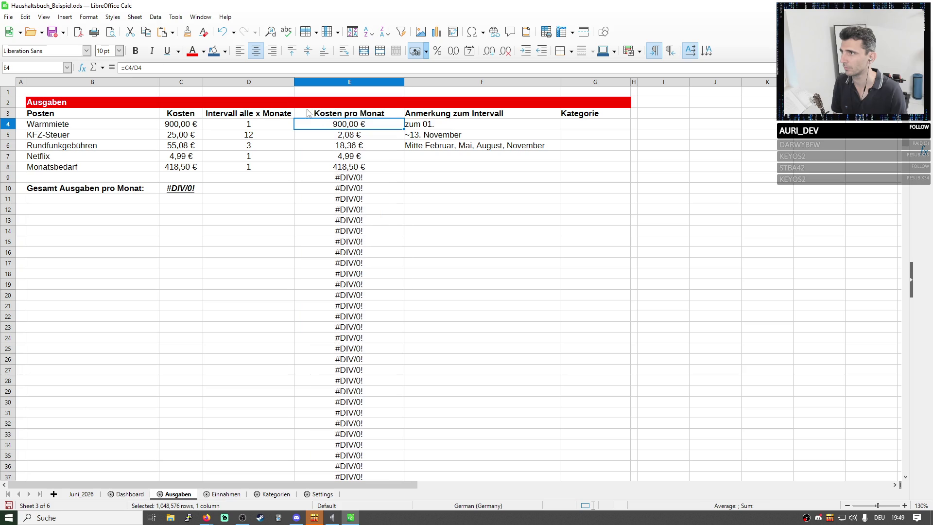
{"action": "left_click", "coordinate": [172, 67]}
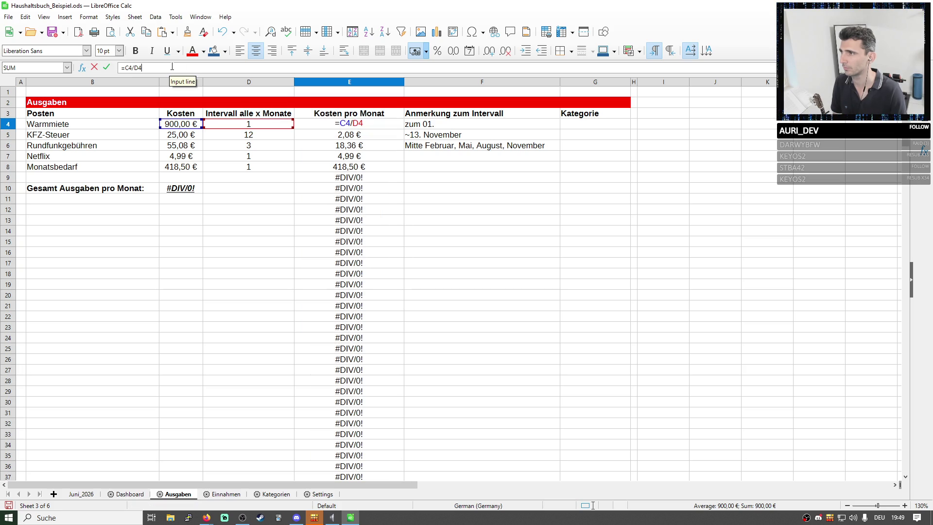
{"action": "left_click", "coordinate": [127, 67]}
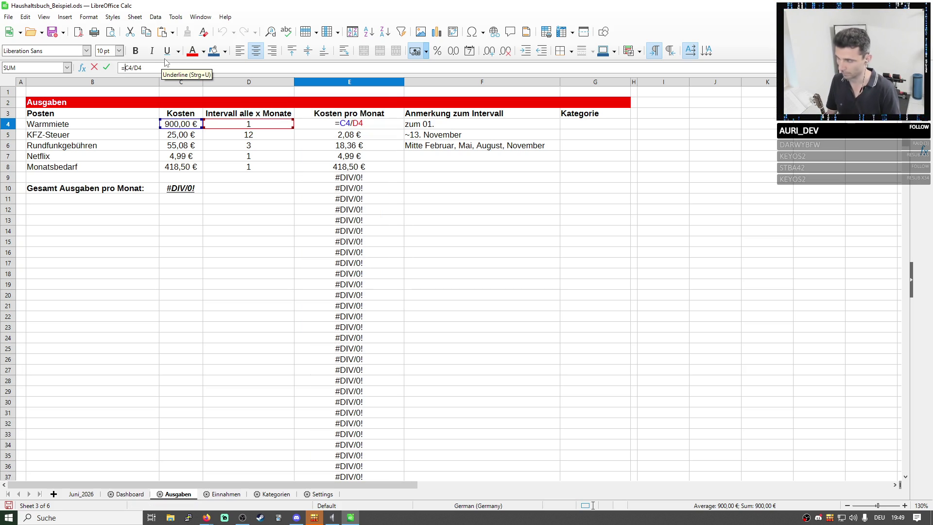
{"action": "type", "text": "if"}
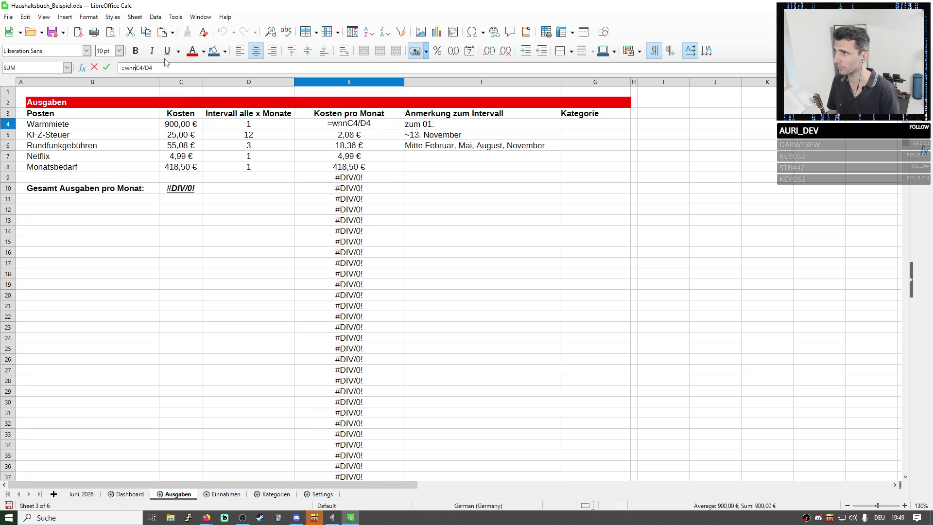
{"action": "type", "text": "WNN"}
{"action": "type", "text": "IF"}
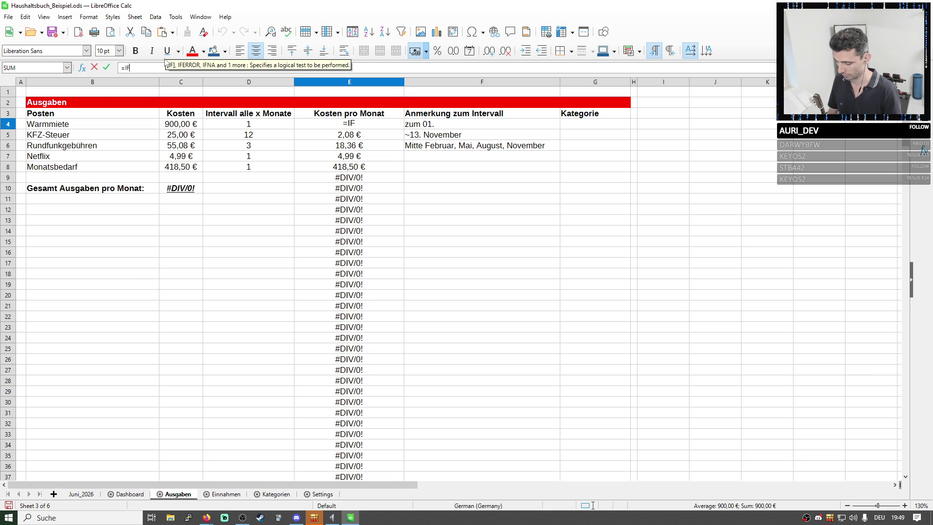
{"action": "type", "text": "ERROR"}
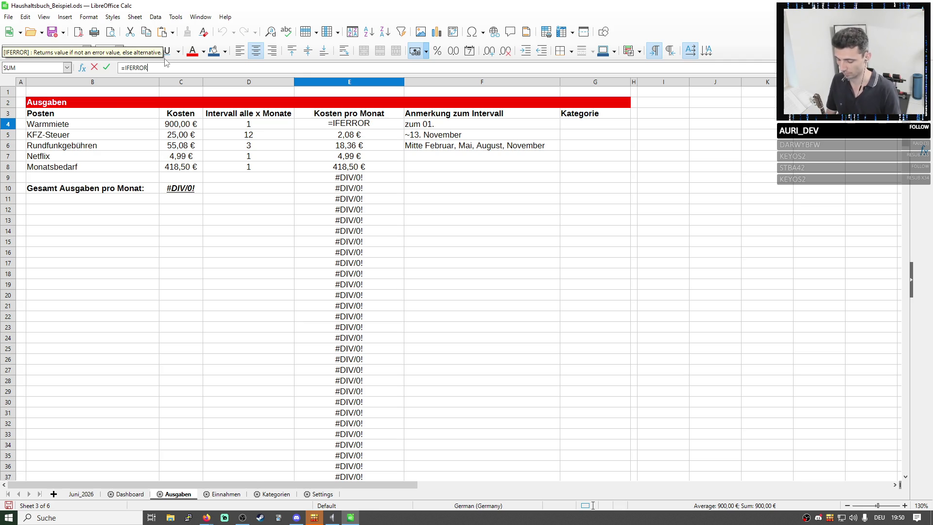
{"action": "type", "text": "("}
{"action": "left_click", "coordinate": [188, 126]}
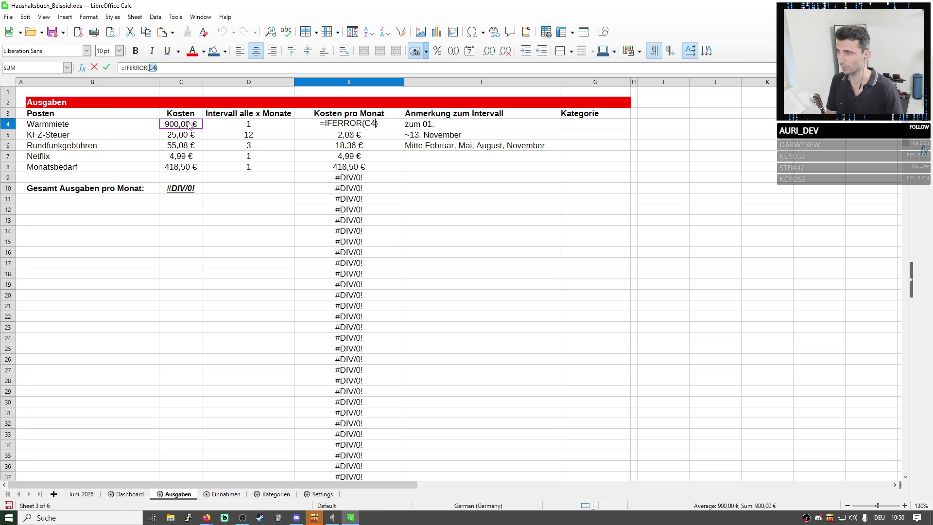
{"action": "type", "text": "/"}
{"action": "left_click", "coordinate": [248, 124]}
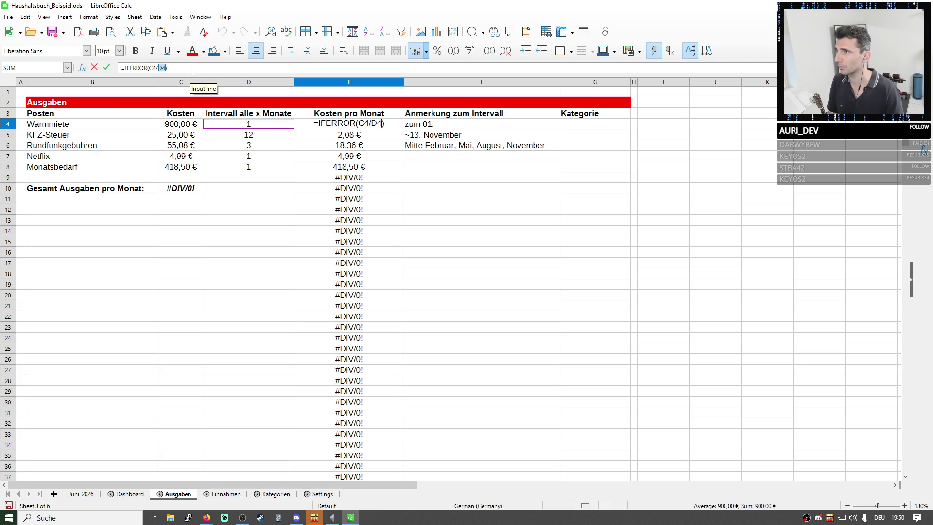
{"action": "type", "text": ";"}
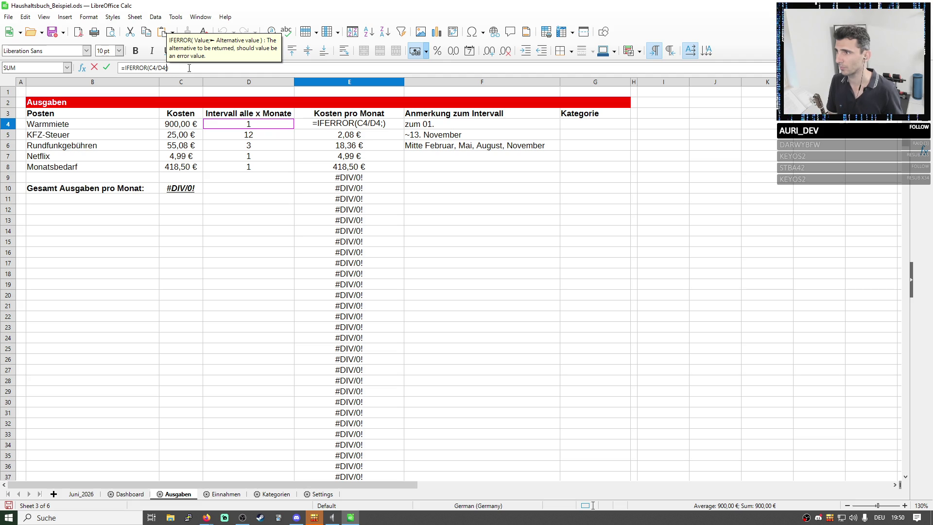
{"action": "key", "text": "Return"}
- Copy the IFERROR formula from E4 down into E5:E9, restoring the 1.343,93 € total
{"action": "left_click", "coordinate": [317, 125]}
{"action": "key", "text": "Down"}
{"action": "key", "text": "ctrl+v"}
{"action": "key", "text": "Return"}
{"action": "key", "text": "Down"}
{"action": "key", "text": "Down"}
{"action": "key", "text": "Down"}
{"action": "key", "text": "Down"}
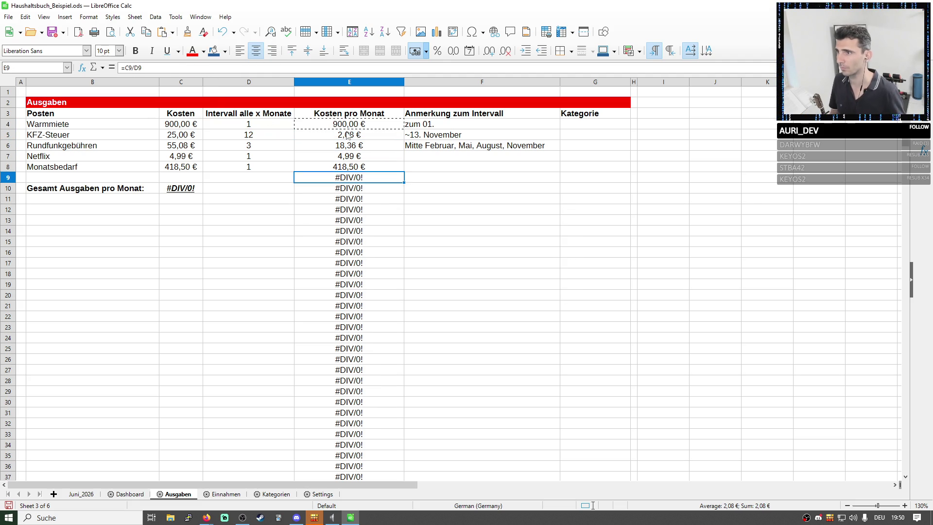
{"action": "type", "text": "=IFERROR(C9/D9;0)"}
{"action": "key", "text": "Return"}
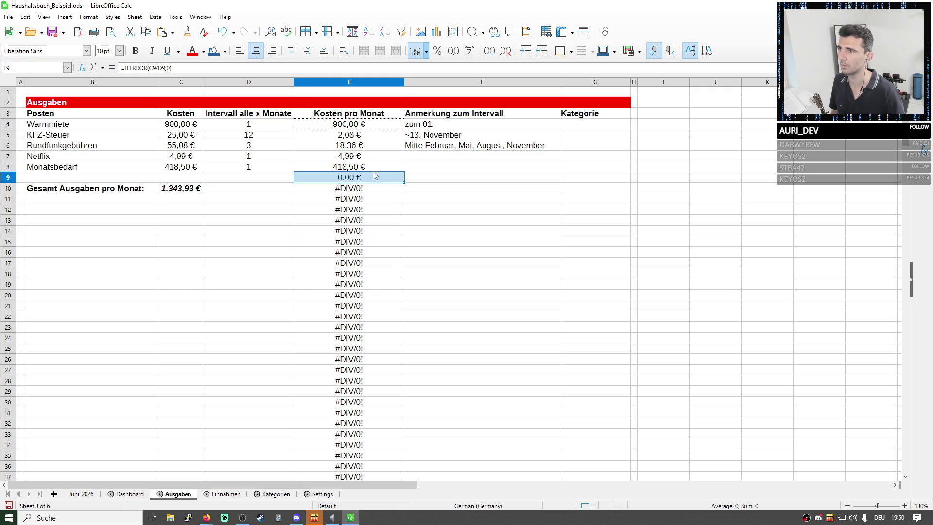
- Change E9's fallback from 0 to a blank ""
{"action": "left_click", "coordinate": [187, 68]}
{"action": "key", "text": "BackSpace"}
{"action": "type", "text": "\"\""}
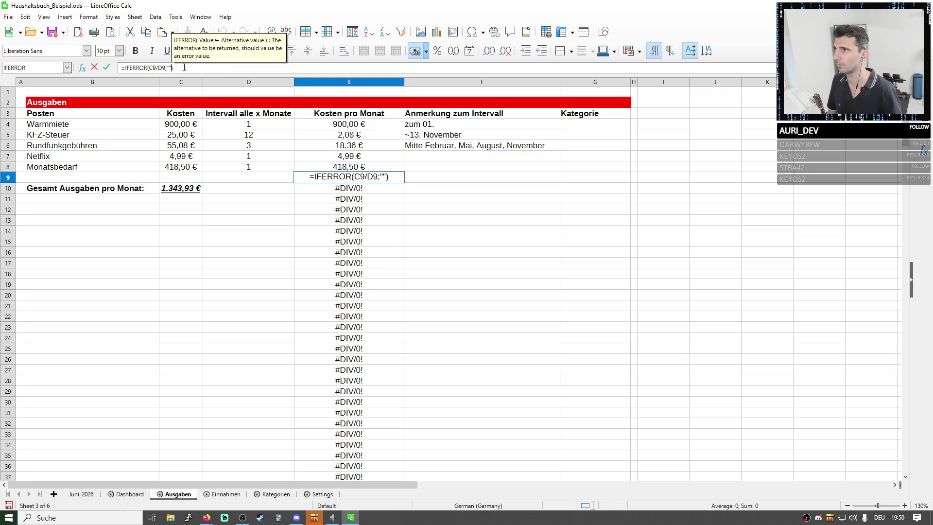
{"action": "key", "text": "Return"}
- Fill E4 down column E, then change E4 itself to =IFERROR(C4/D4;"")
{"action": "left_click", "coordinate": [365, 135]}
{"action": "left_click_drag", "start_coordinate": [403, 128], "coordinate": [388, 496]}
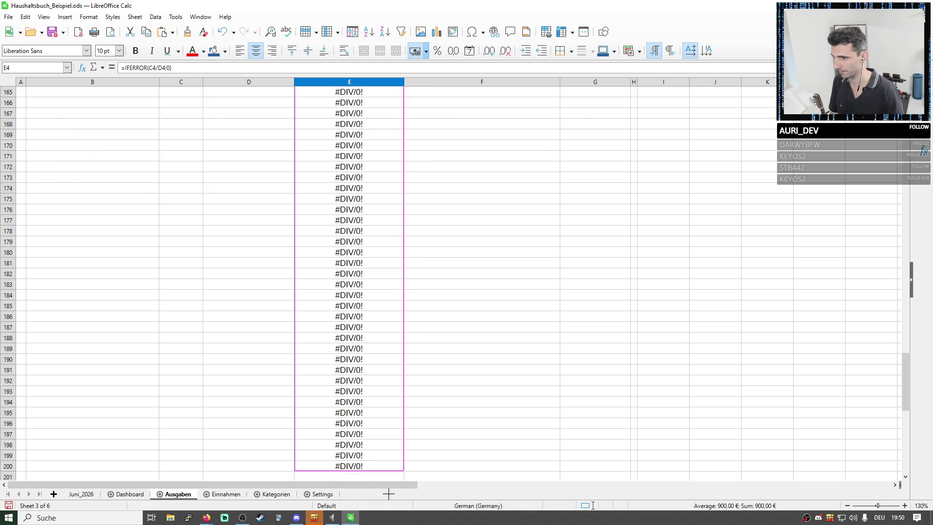
{"action": "left_click_drag", "start_coordinate": [388, 496], "coordinate": [380, 406]}
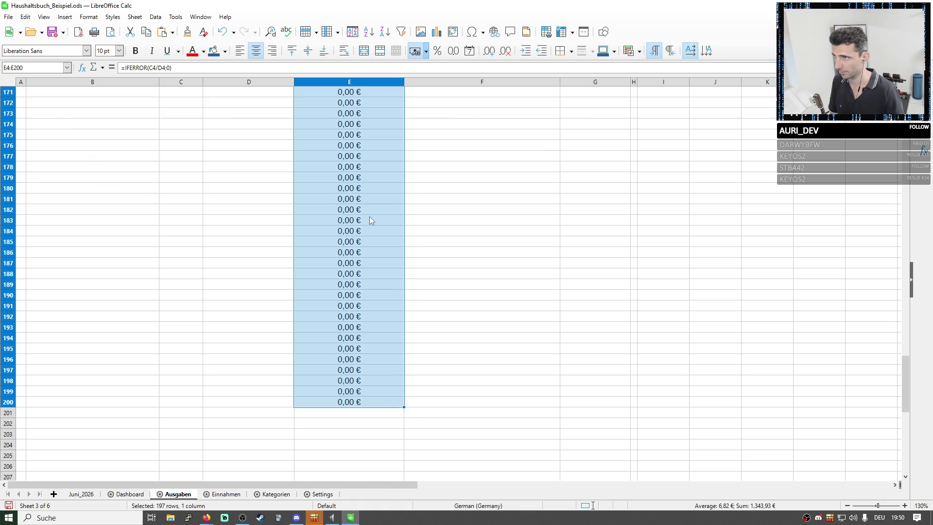
{"action": "scroll", "coordinate": [370, 217], "scroll_direction": "up", "scroll_amount": 13}
{"action": "scroll", "coordinate": [370, 217], "scroll_direction": "up", "scroll_amount": 13}
{"action": "scroll", "coordinate": [370, 216], "scroll_direction": "up", "scroll_amount": 13}
{"action": "scroll", "coordinate": [362, 215], "scroll_direction": "up", "scroll_amount": 10}
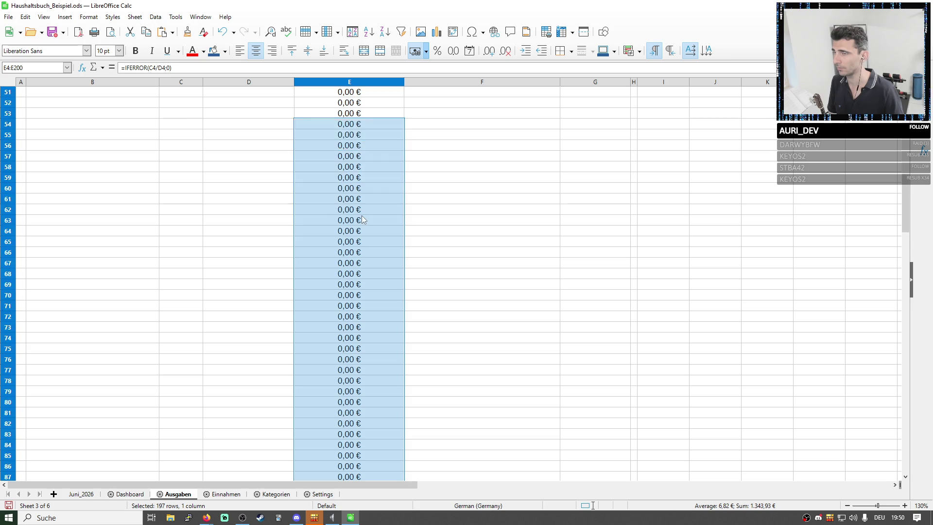
{"action": "scroll", "coordinate": [361, 215], "scroll_direction": "up", "scroll_amount": 10}
{"action": "left_click", "coordinate": [349, 124]}
{"action": "left_click", "coordinate": [169, 68]}
{"action": "key", "text": "BackSpace"}
{"action": "type", "text": "\"\""}
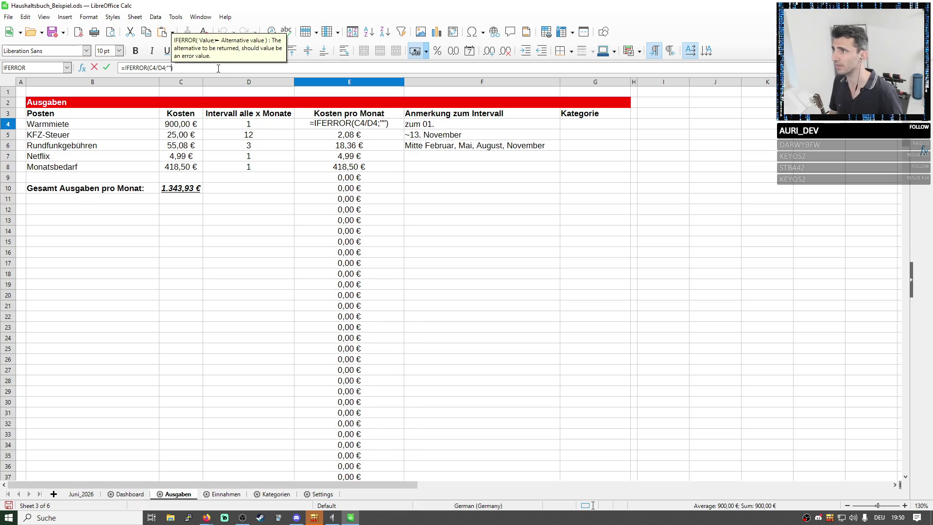
{"action": "key", "text": "Return"}
- Fill the blank-fallback formula from E4 down to row 200 so empty rows stay blank
{"action": "left_click", "coordinate": [349, 124]}
{"action": "left_click_drag", "start_coordinate": [402, 129], "coordinate": [411, 519]}
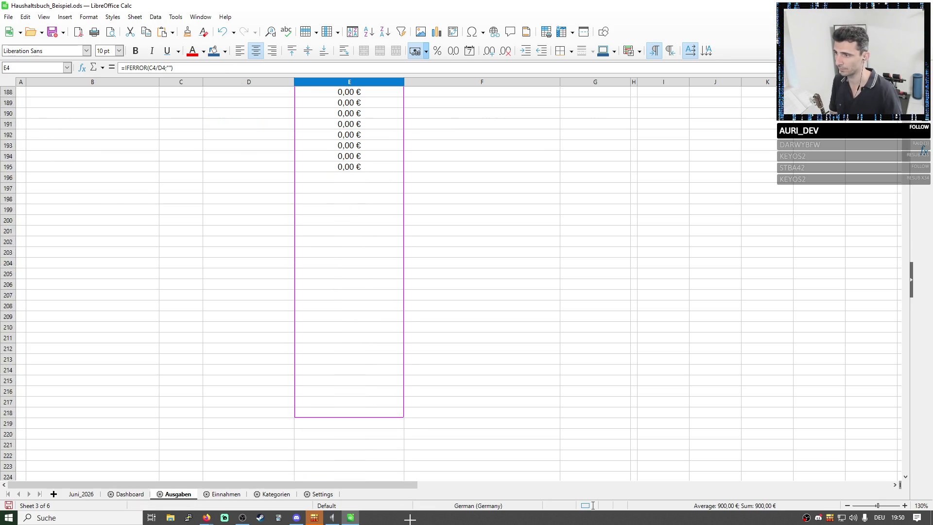
{"action": "mouse_move", "coordinate": [410, 519]}
{"action": "left_mouse_down"}
{"action": "mouse_move", "coordinate": [348, 441]}
{"action": "mouse_move", "coordinate": [364, 292]}
{"action": "left_mouse_up"}
{"action": "scroll", "coordinate": [363, 292], "scroll_direction": "up", "scroll_amount": 10}
{"action": "scroll", "coordinate": [364, 291], "scroll_direction": "up", "scroll_amount": 10}
{"action": "scroll", "coordinate": [364, 291], "scroll_direction": "up", "scroll_amount": 5}
{"action": "left_click", "coordinate": [125, 284]}
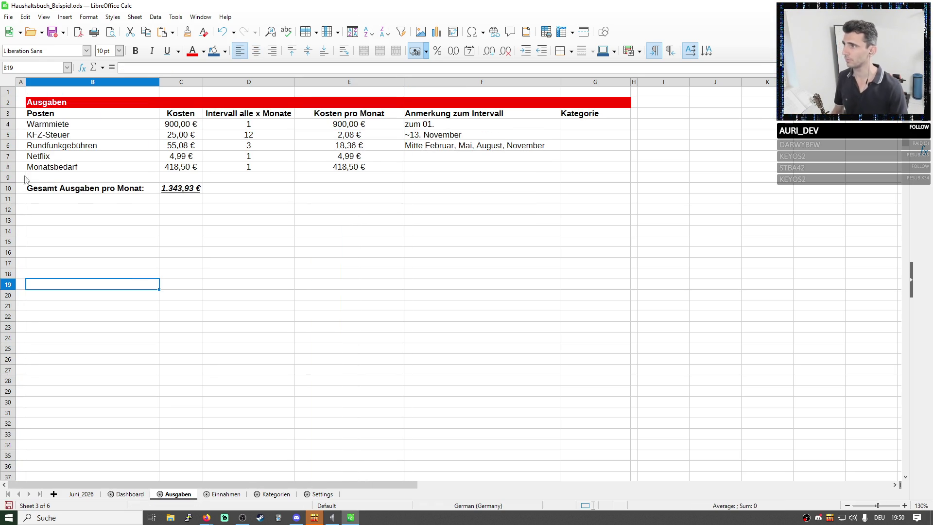
- Insert a row below Monatsbedarf and enter sdfsdf, 120 and 12 into B9:D9, with E9 as currency
{"action": "left_click", "coordinate": [8, 166]}
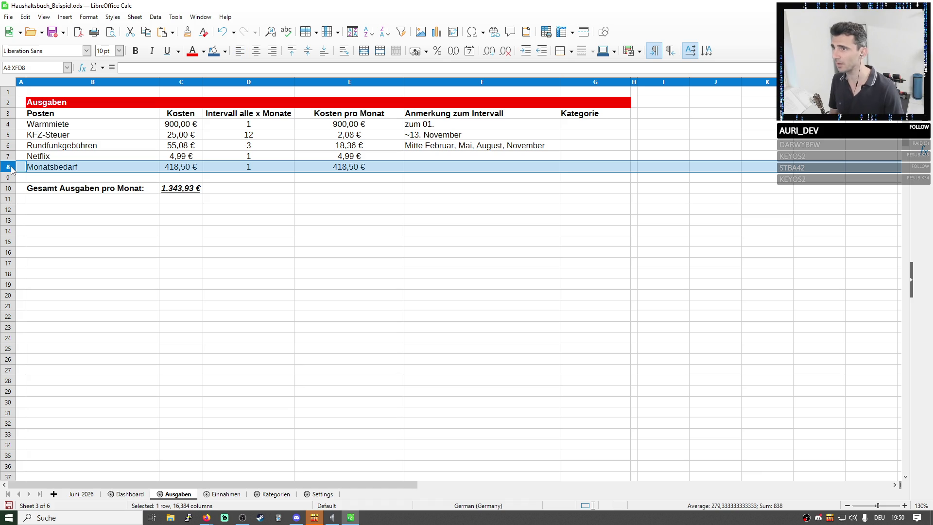
{"action": "right_click", "coordinate": [11, 167]}
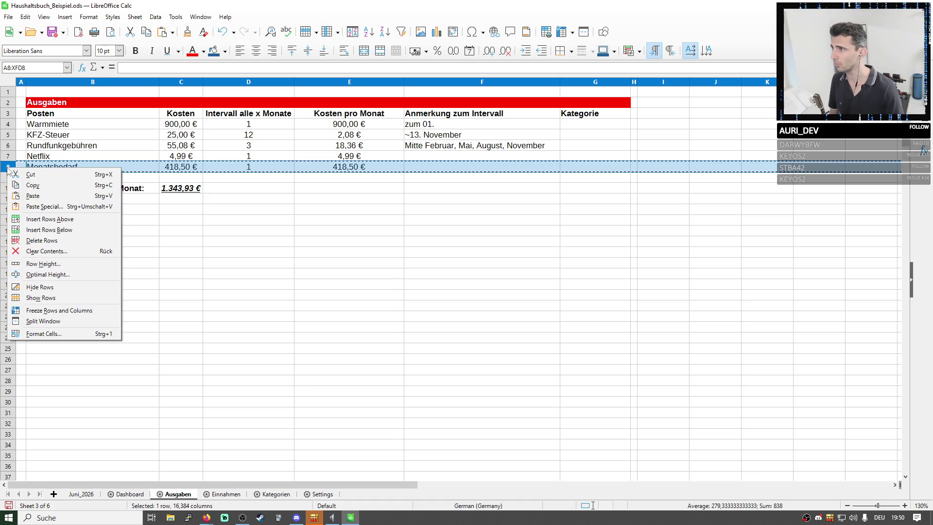
{"action": "left_click", "coordinate": [41, 230]}
{"action": "left_click", "coordinate": [93, 179]}
{"action": "type", "text": "sdfsdf"}
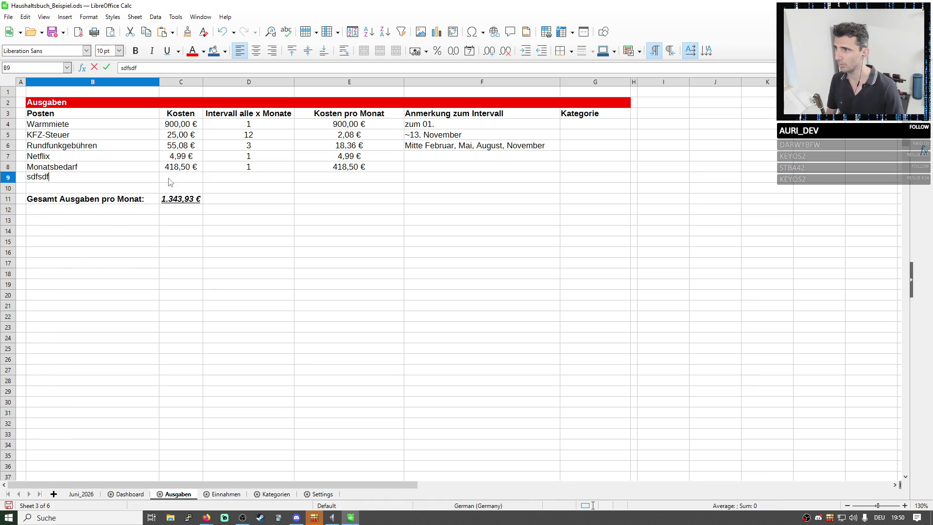
{"action": "key", "text": "Tab"}
{"action": "type", "text": "120"}
{"action": "key", "text": "Tab"}
{"action": "type", "text": "21"}
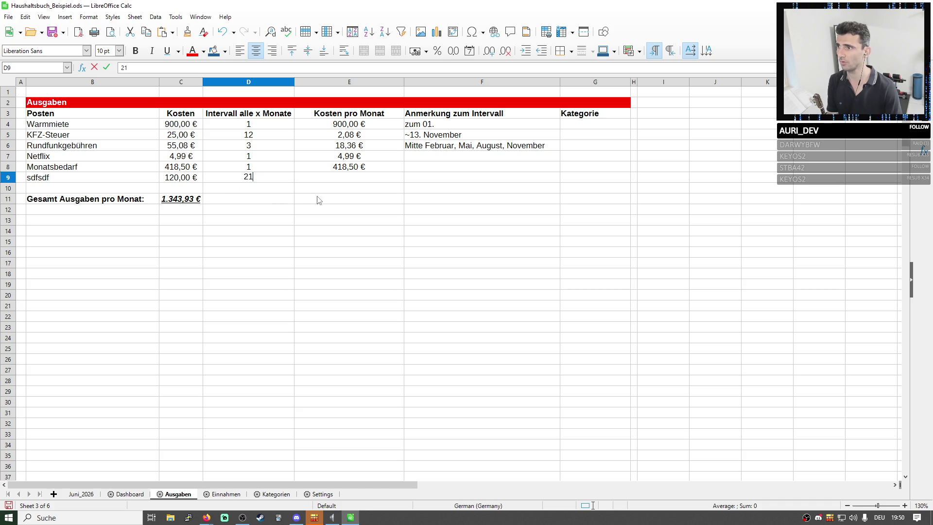
{"action": "left_click", "coordinate": [328, 211]}
{"action": "key", "text": "Up"}
{"action": "key", "text": "Up"}
{"action": "key", "text": "Up"}
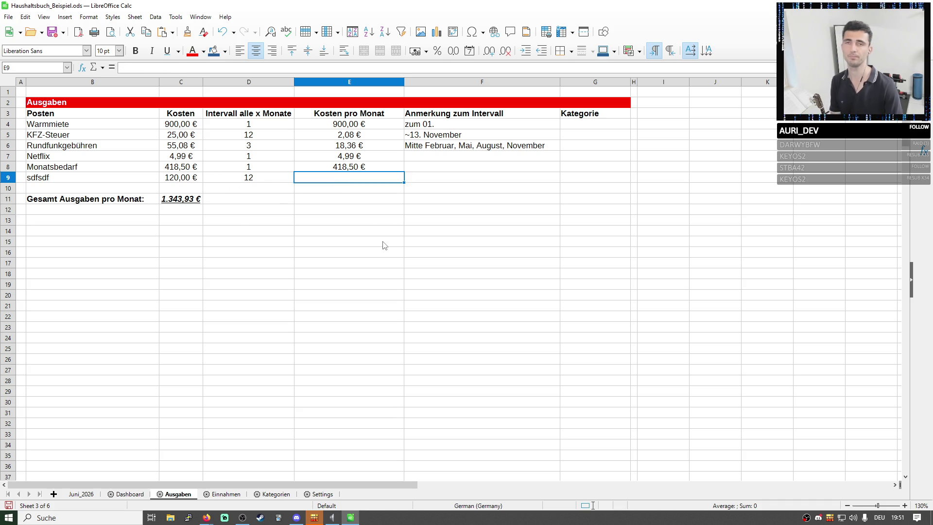
{"action": "key", "text": "ctrl+shift+4"}
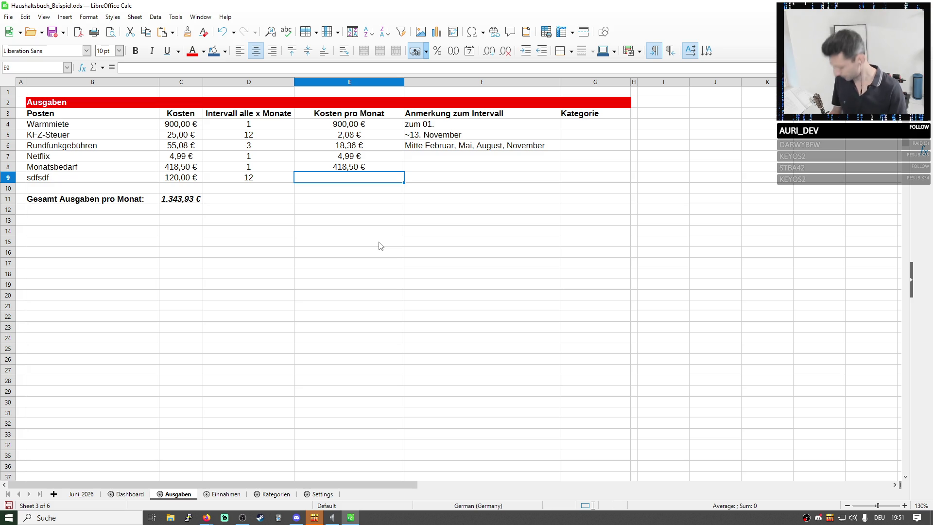
- Cut the Gesamt Ausgaben total row 11 and paste it into row 32, confirming the overwrite
{"action": "left_click", "coordinate": [8, 199]}
{"action": "key", "text": "ctrl+x"}
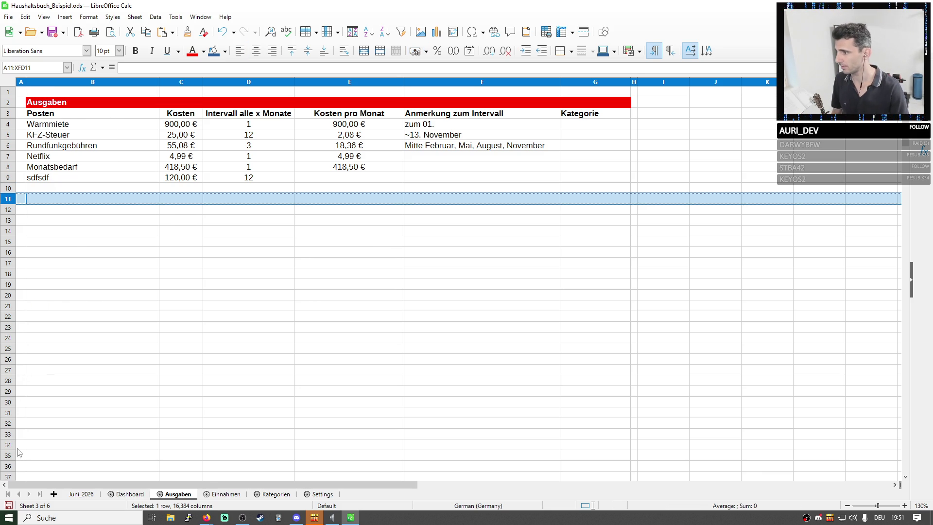
{"action": "left_click", "coordinate": [8, 403]}
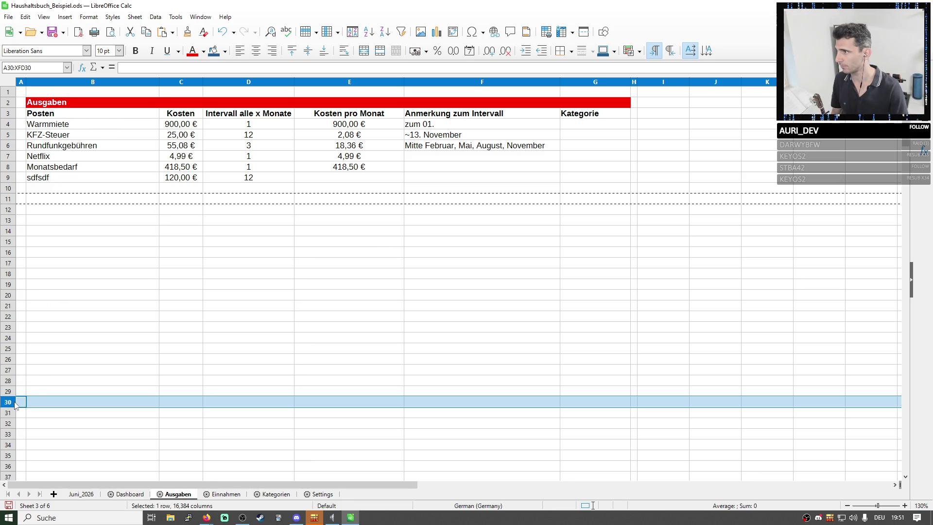
{"action": "left_click", "coordinate": [10, 423]}
{"action": "key", "text": "ctrl+v"}
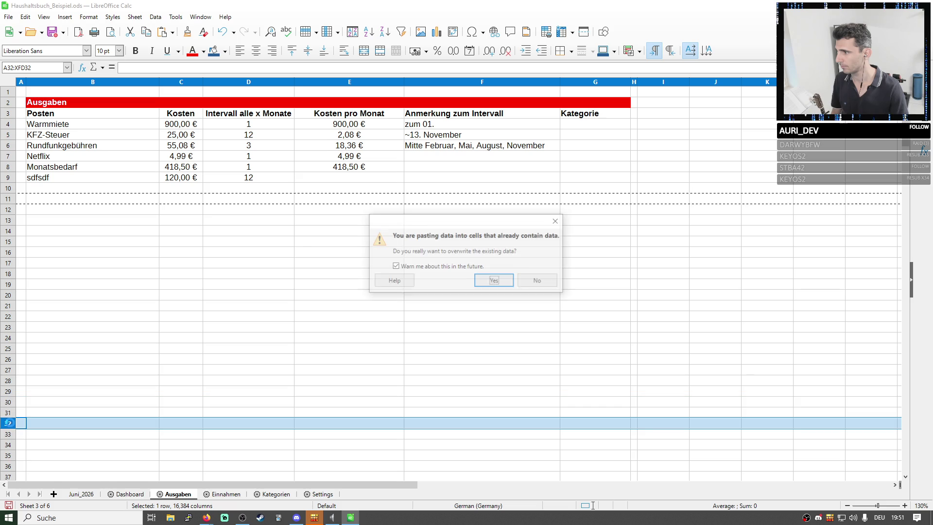
{"action": "left_click", "coordinate": [493, 281]}
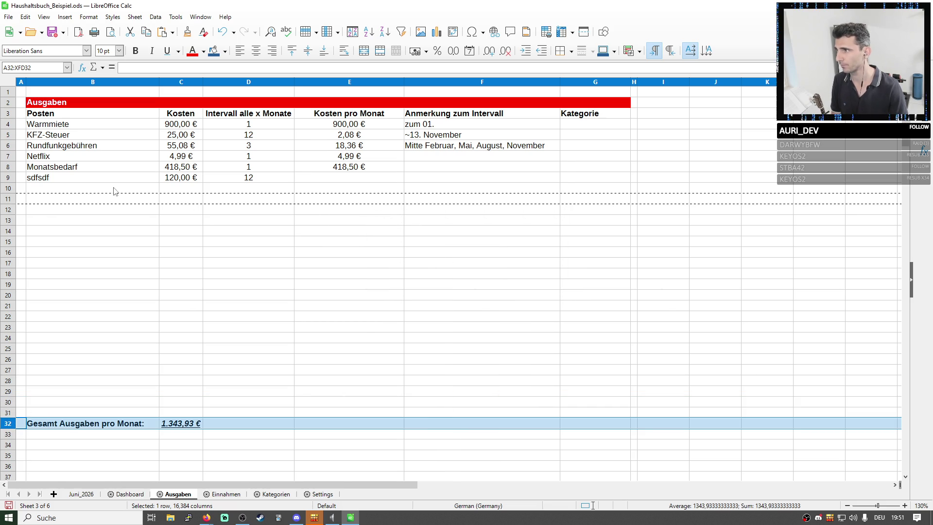
- Copy the Monatsbedarf row B8:G8 into row 9, raising the total to 1.762,43 €
{"action": "left_click_drag", "start_coordinate": [43, 177], "coordinate": [219, 189]}
{"action": "left_click_drag", "start_coordinate": [348, 177], "coordinate": [60, 186]}
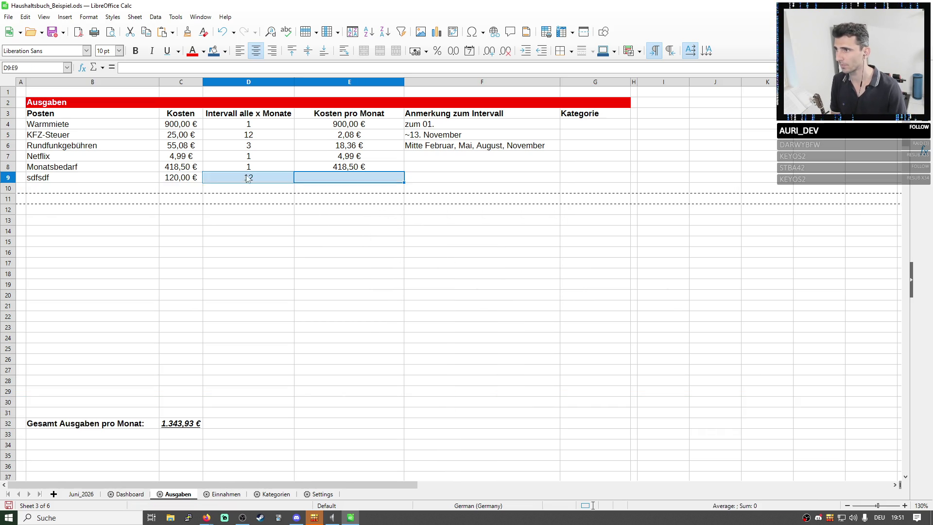
{"action": "left_click", "coordinate": [60, 189]}
{"action": "left_click", "coordinate": [125, 166]}
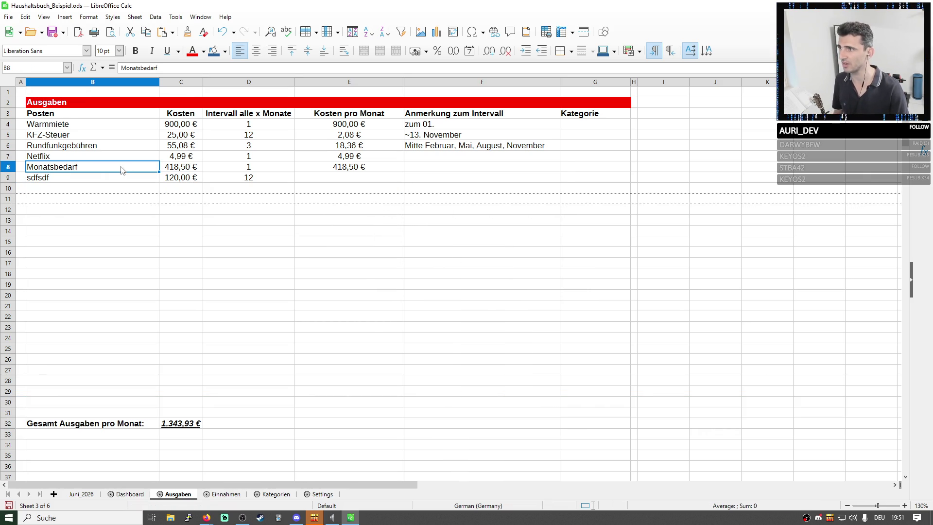
{"action": "left_click_drag", "start_coordinate": [125, 168], "coordinate": [590, 170]}
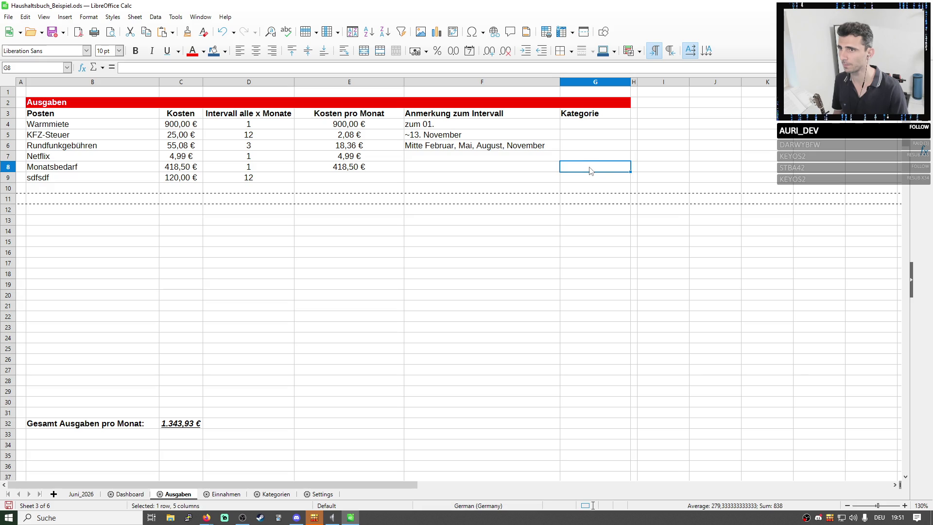
{"action": "key", "text": "ctrl+c"}
{"action": "left_click", "coordinate": [44, 177]}
{"action": "key", "text": "ctrl+v"}
- Confirm the overwrite of row 9 and clear its pasted Monatsbedarf contents cell by cell
{"action": "key", "text": "Return"}
{"action": "left_click", "coordinate": [94, 178]}
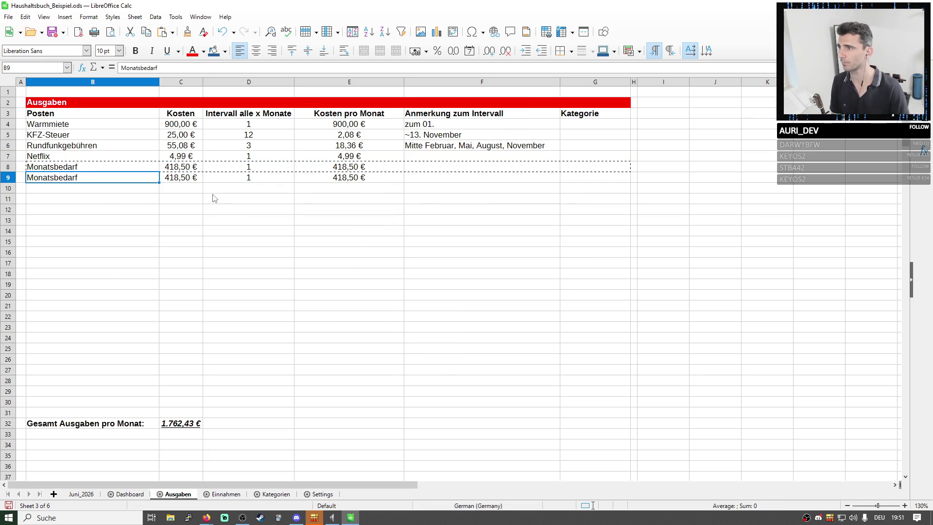
{"action": "key", "text": "Delete"}
{"action": "key", "text": "Tab"}
{"action": "key", "text": "Delete"}
{"action": "key", "text": "Tab"}
{"action": "key", "text": "Delete"}
{"action": "key", "text": "Tab"}
{"action": "key", "text": "Delete"}
{"action": "key", "text": "Tab"}
{"action": "key", "text": "shift+Tab"}
{"action": "key", "text": "shift+Tab"}
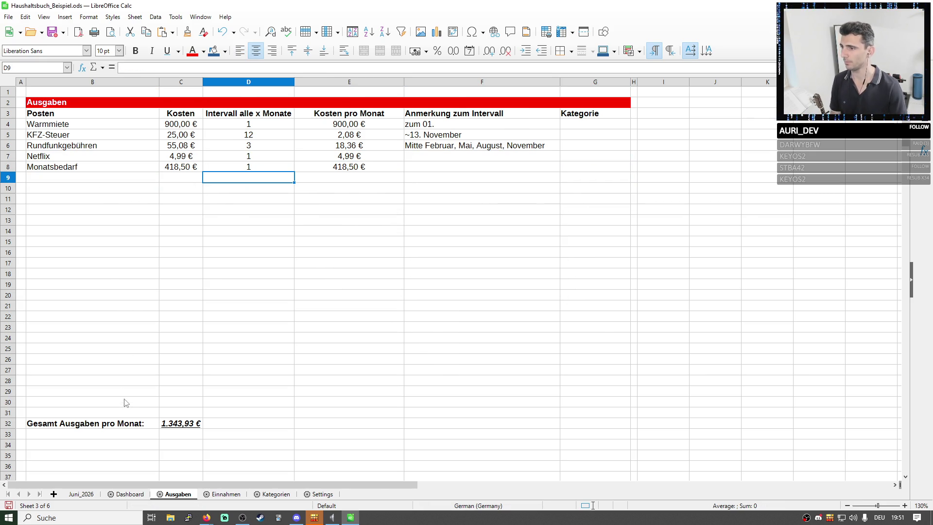
- Look over the empty rows above the total and the Warmmiete row without changing anything
{"action": "left_click", "coordinate": [92, 413]}
{"action": "left_click_drag", "start_coordinate": [93, 413], "coordinate": [93, 192]}
{"action": "left_click", "coordinate": [260, 286]}
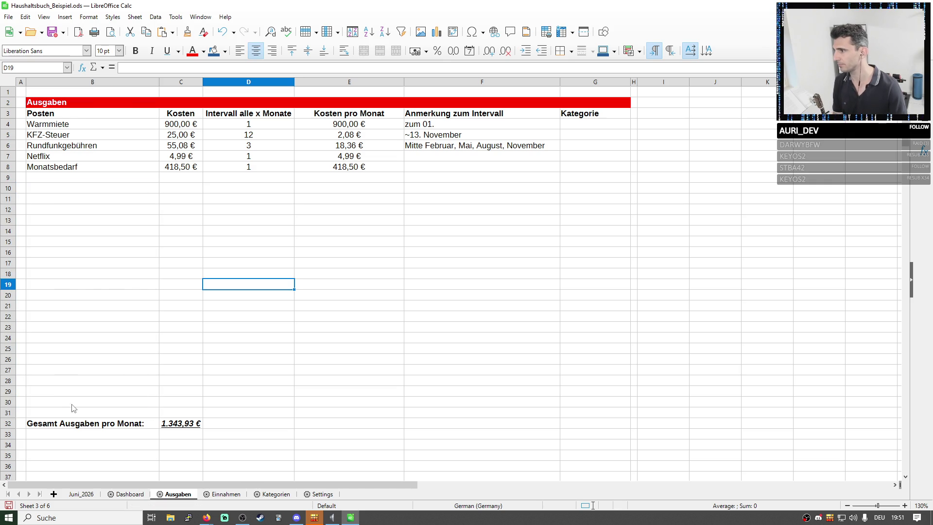
{"action": "left_click_drag", "start_coordinate": [72, 408], "coordinate": [73, 132]}
{"action": "left_click", "coordinate": [53, 114]}
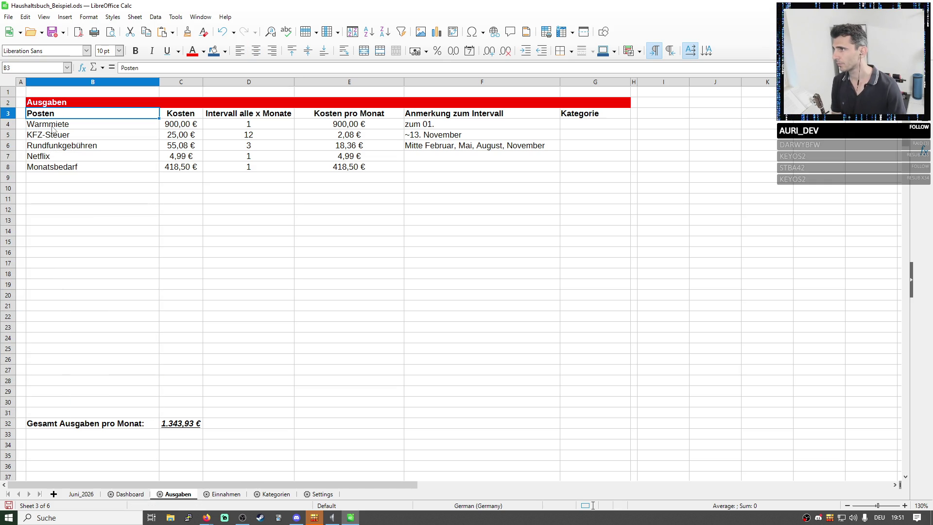
{"action": "left_click", "coordinate": [8, 124]}
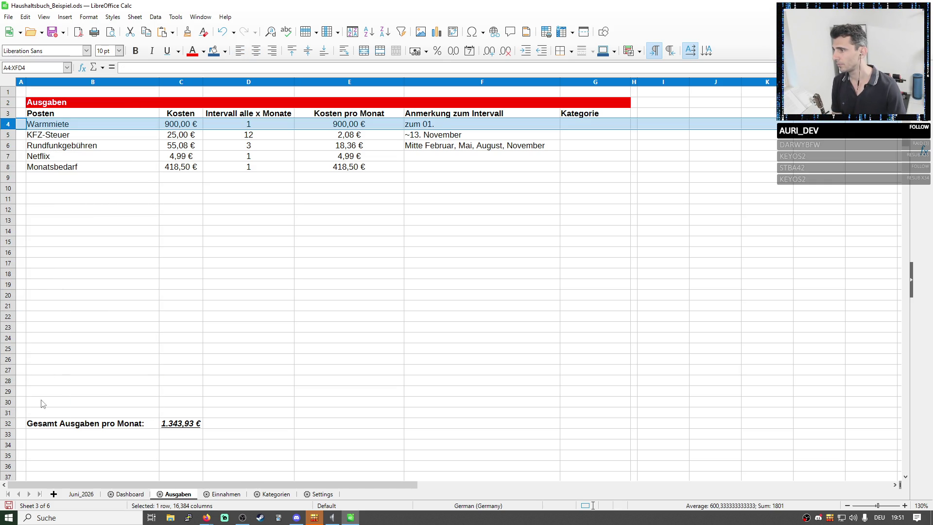
{"action": "right_click", "coordinate": [10, 413]}
{"action": "key", "text": "Escape"}
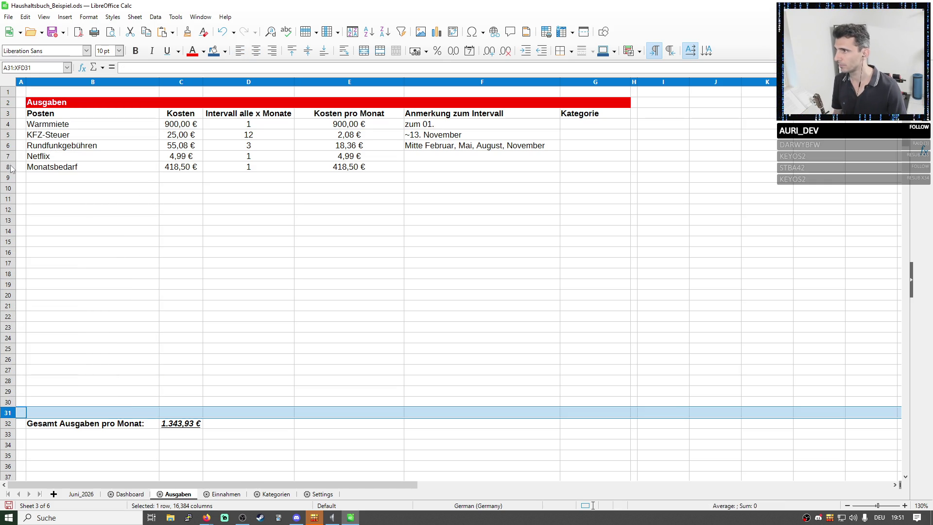
- Insert four empty rows below Monatsbedarf, pushing the Gesamt Ausgaben total down
{"action": "left_click", "coordinate": [8, 166]}
{"action": "right_click", "coordinate": [9, 167]}
{"action": "left_click", "coordinate": [44, 226]}
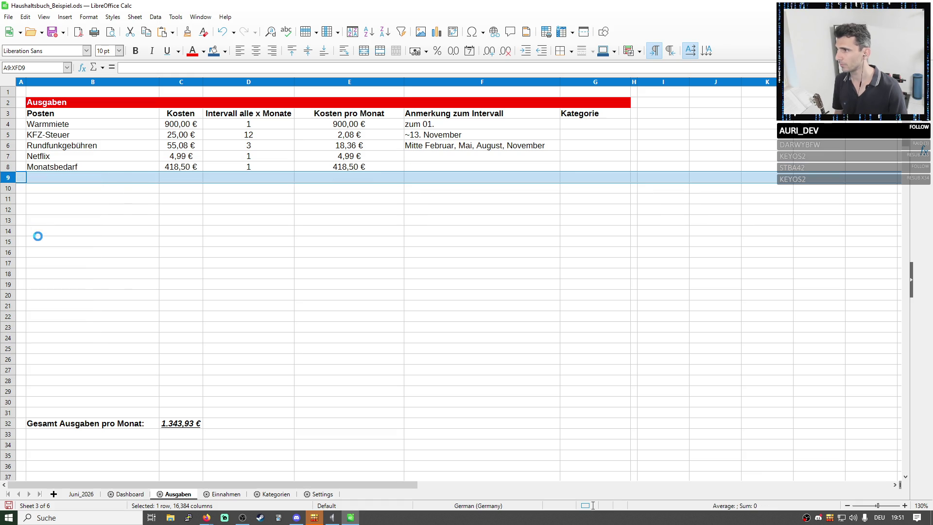
{"action": "right_click", "coordinate": [12, 179]}
{"action": "left_click", "coordinate": [51, 224]}
{"action": "right_click", "coordinate": [12, 180]}
{"action": "left_click", "coordinate": [51, 228]}
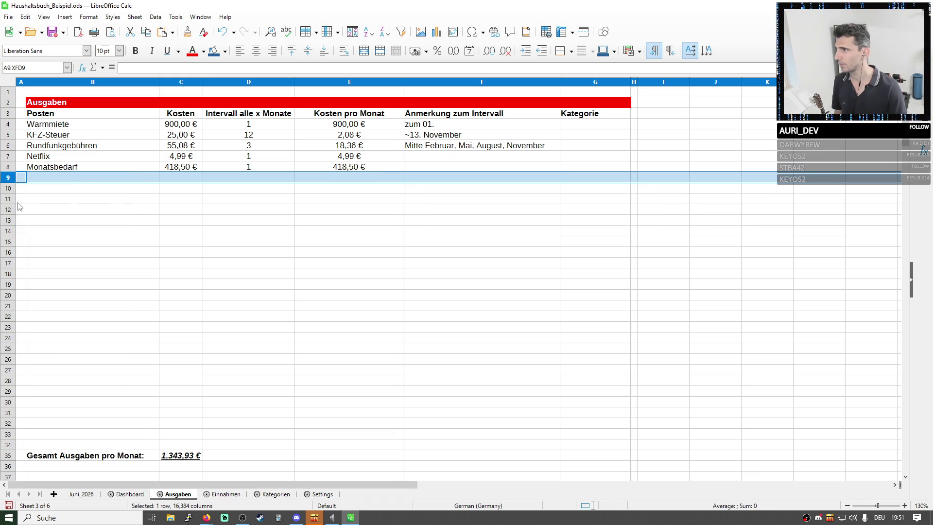
{"action": "right_click", "coordinate": [10, 183]}
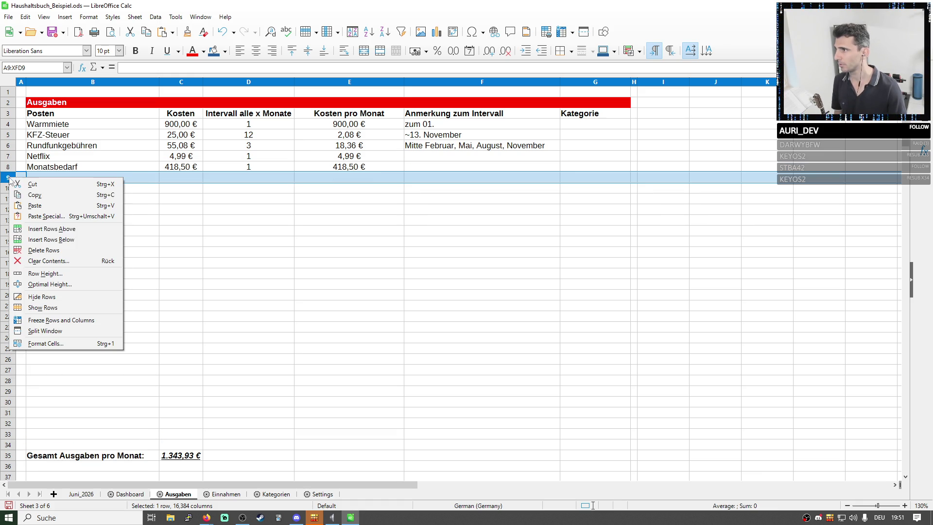
{"action": "left_click", "coordinate": [51, 239]}
- Fill the Monatsbedarf row B8:G8 down through row 35 as a test
{"action": "left_click", "coordinate": [73, 210]}
{"action": "mouse_move", "coordinate": [44, 156]}
{"action": "left_mouse_down"}
{"action": "mouse_move", "coordinate": [596, 167]}
{"action": "mouse_move", "coordinate": [609, 458]}
{"action": "left_mouse_up"}
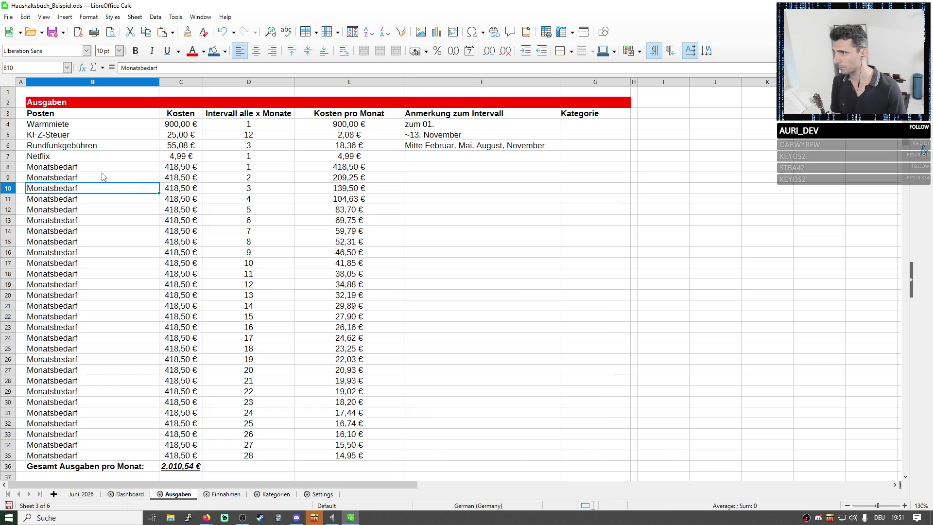
{"action": "left_click_drag", "start_coordinate": [73, 178], "coordinate": [73, 199]}
- Clear the test-filled Monatsbedarf copies below row 8
{"action": "mouse_move", "coordinate": [542, 426]}
{"action": "left_mouse_down"}
{"action": "mouse_move", "coordinate": [597, 462]}
{"action": "mouse_move", "coordinate": [481, 370]}
{"action": "left_mouse_up"}
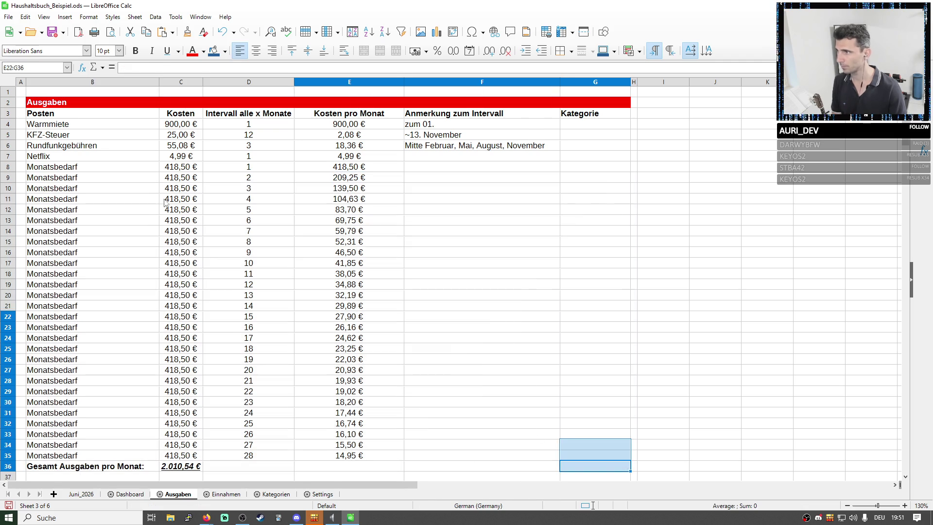
{"action": "left_click_drag", "start_coordinate": [10, 177], "coordinate": [11, 466]}
{"action": "key", "text": "Delete"}
{"action": "left_click", "coordinate": [663, 220]}
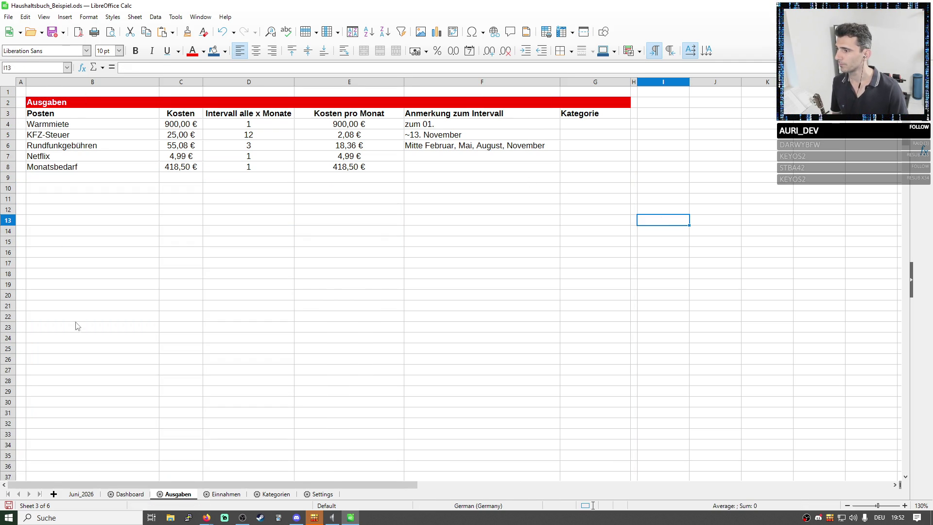
{"action": "scroll", "coordinate": [75, 314], "scroll_direction": "down", "scroll_amount": 3}
{"action": "scroll", "coordinate": [85, 333], "scroll_direction": "down", "scroll_amount": 2}
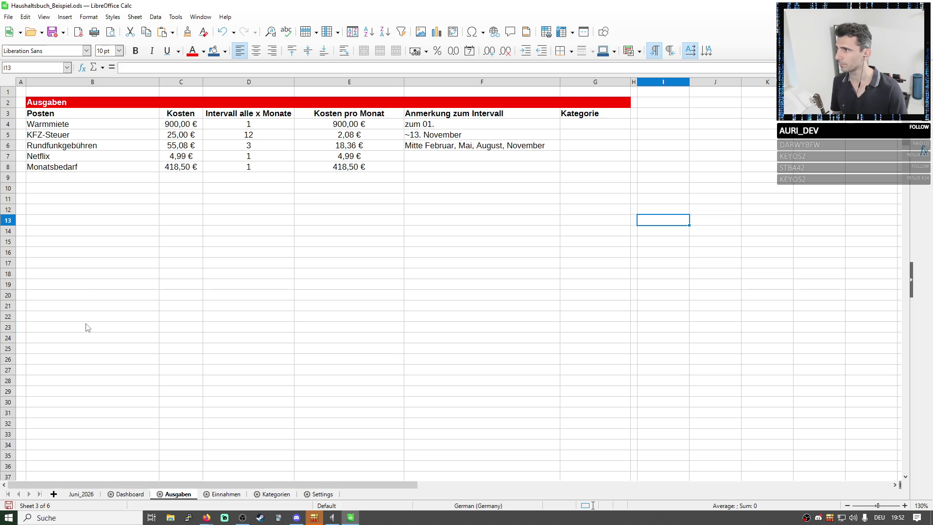
- Undo the clearing, then delete the duplicate rows again while keeping the original Monatsbedarf
{"action": "left_click", "coordinate": [86, 327]}
{"action": "key", "text": "ctrl+z"}
{"action": "key", "text": "ctrl+z"}
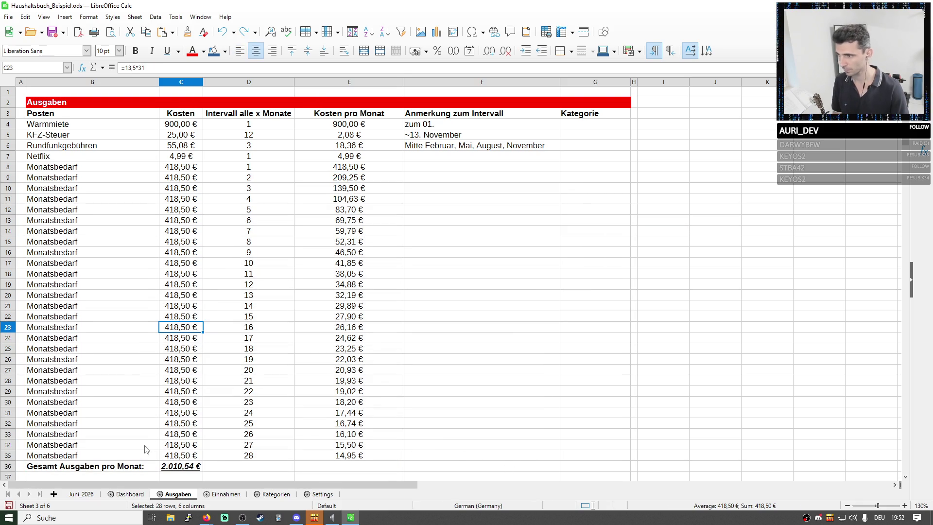
{"action": "left_click_drag", "start_coordinate": [53, 456], "coordinate": [572, 167]}
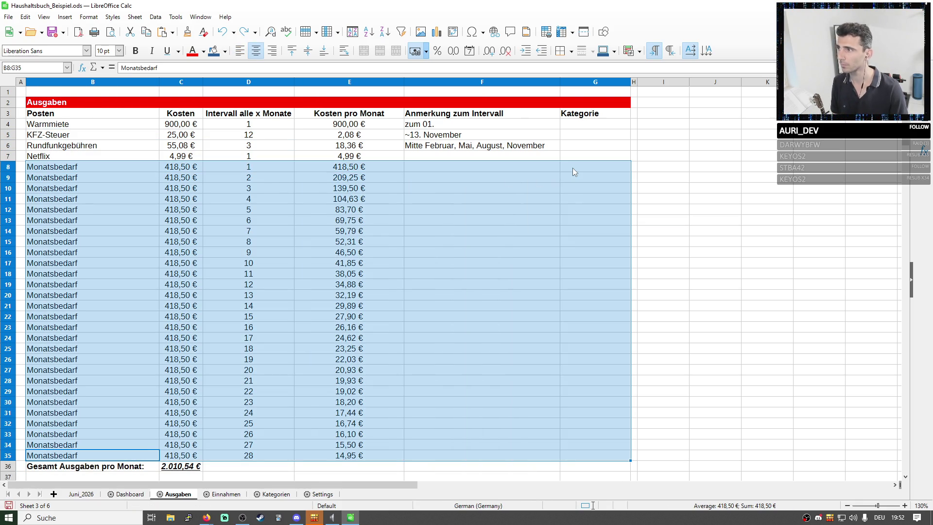
{"action": "left_click", "coordinate": [573, 179], "text": "shift"}
{"action": "key", "text": "Delete"}
{"action": "left_click", "coordinate": [481, 359]}
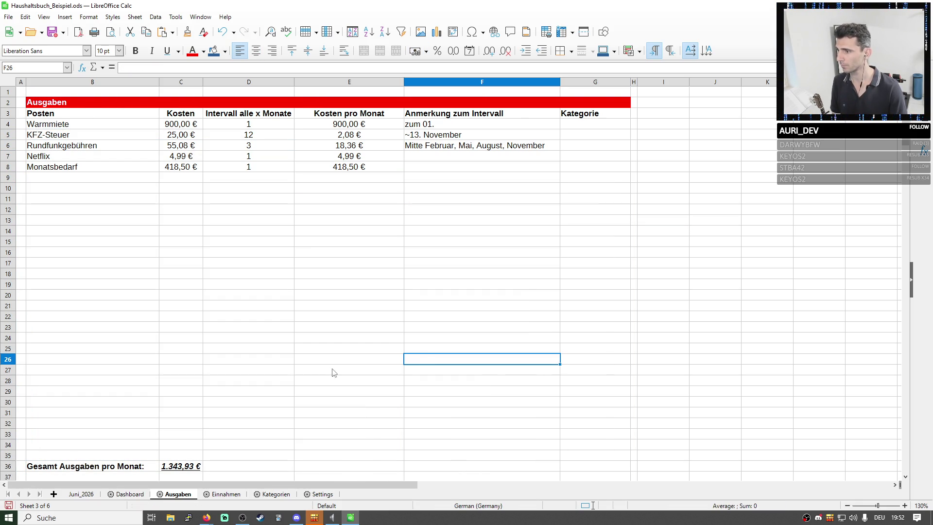
{"action": "left_click", "coordinate": [226, 494]}
- Move the Gesamt Einnahmen pro Monat row from row 6 down to row 36
{"action": "left_click", "coordinate": [10, 467]}
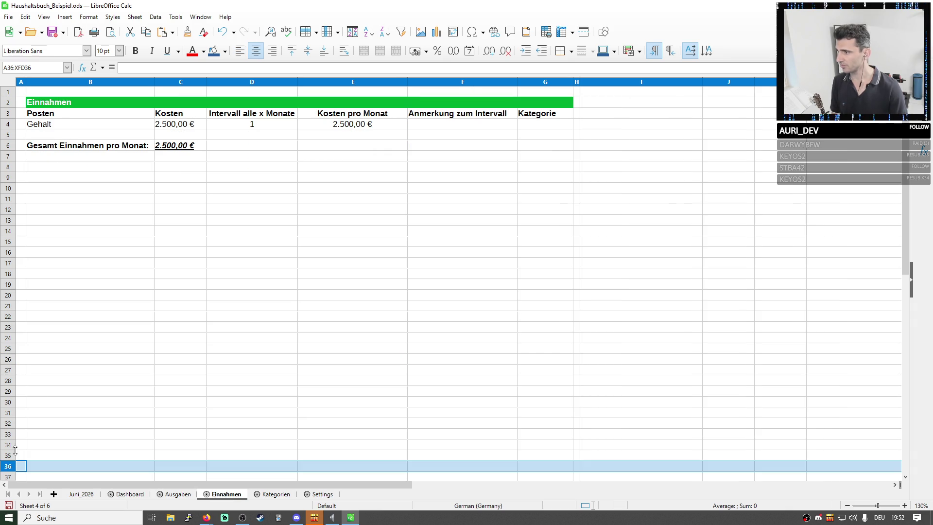
{"action": "left_click", "coordinate": [10, 145]}
{"action": "key", "text": "ctrl+x"}
{"action": "left_click", "coordinate": [10, 466]}
{"action": "key", "text": "ctrl+v"}
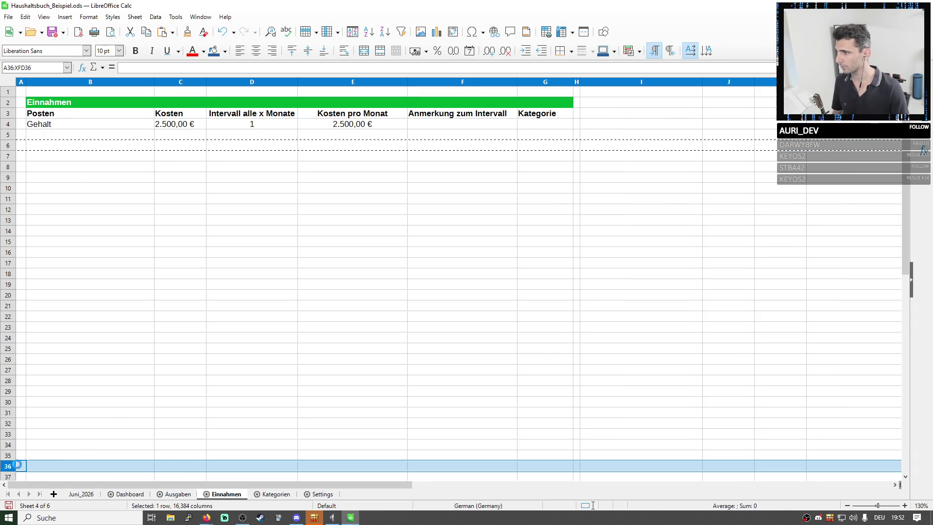
- Copy the IFERROR monthly formula from Ausgaben E4 into Gehalt's E4 on Einnahmen
{"action": "left_click", "coordinate": [88, 124]}
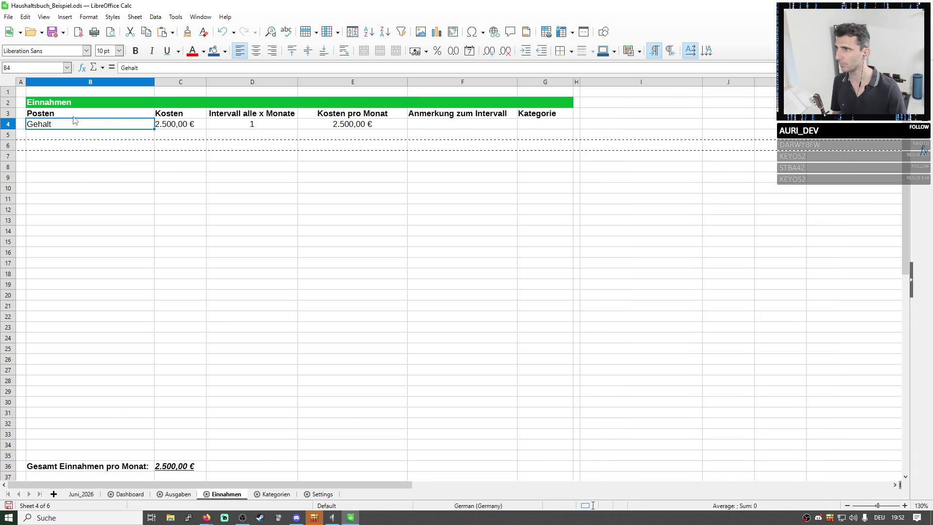
{"action": "left_click_drag", "start_coordinate": [73, 124], "coordinate": [180, 124]}
{"action": "left_click", "coordinate": [372, 125], "text": "shift"}
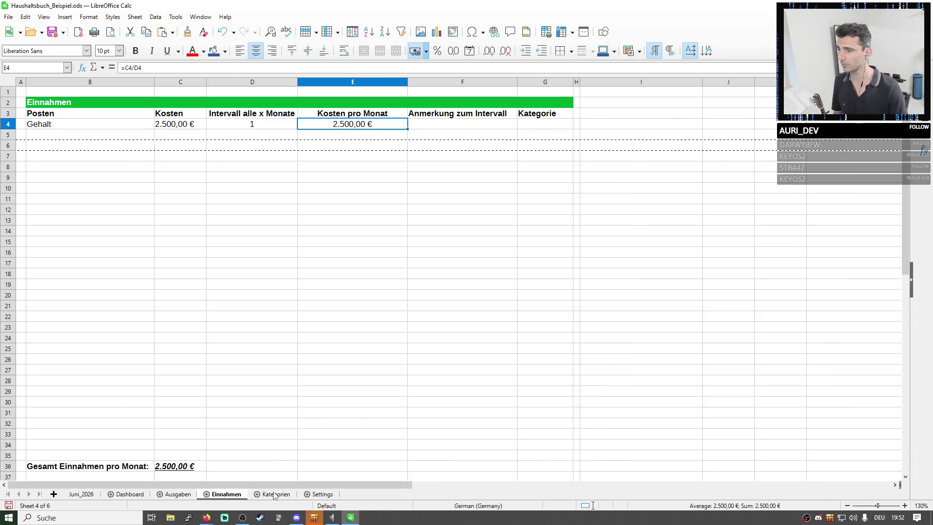
{"action": "left_click", "coordinate": [177, 495]}
{"action": "left_click", "coordinate": [349, 123]}
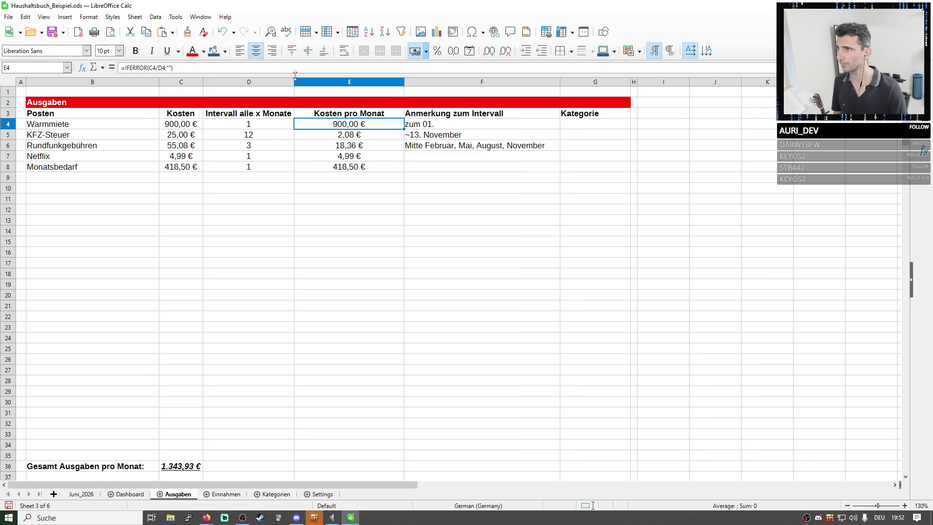
{"action": "left_click", "coordinate": [175, 67]}
{"action": "left_click_drag", "start_coordinate": [176, 67], "coordinate": [121, 67]}
{"action": "key", "text": "ctrl+c"}
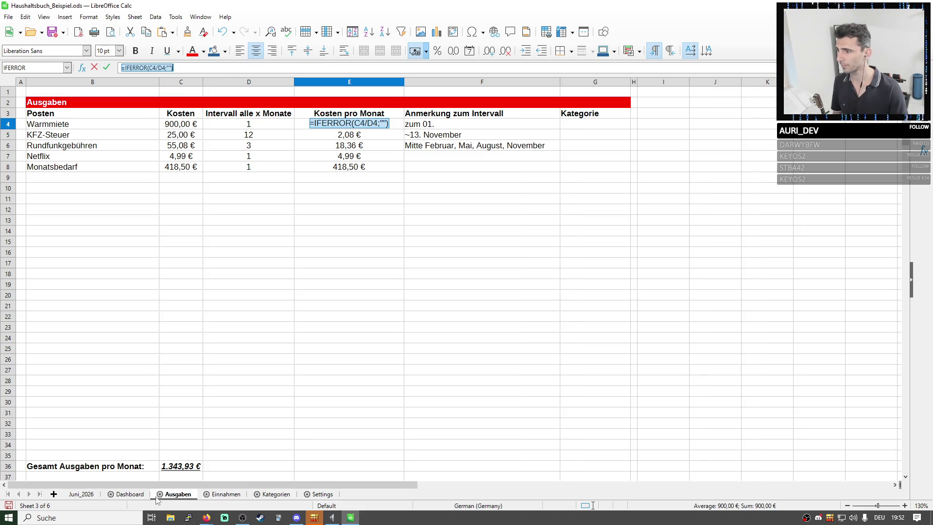
{"action": "left_click", "coordinate": [226, 494]}
{"action": "key", "text": "Escape"}
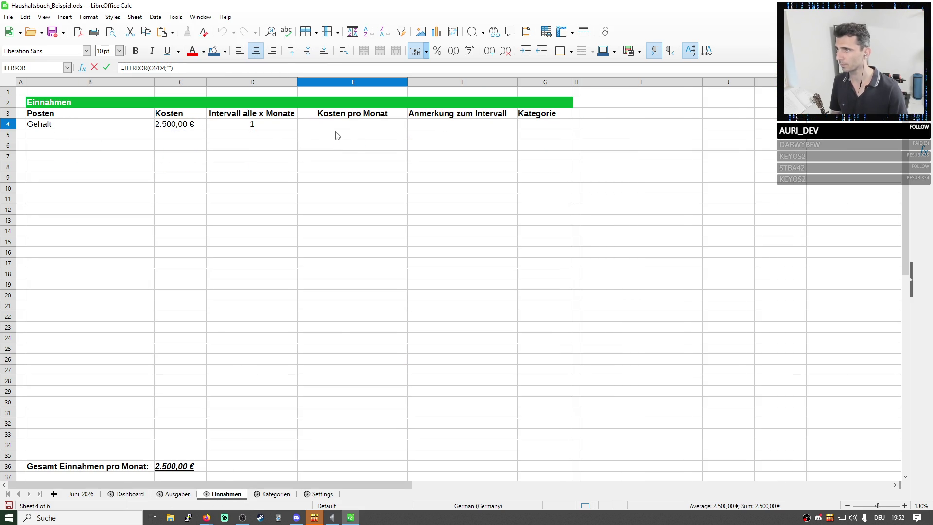
{"action": "key", "text": "ctrl+Page_Up"}
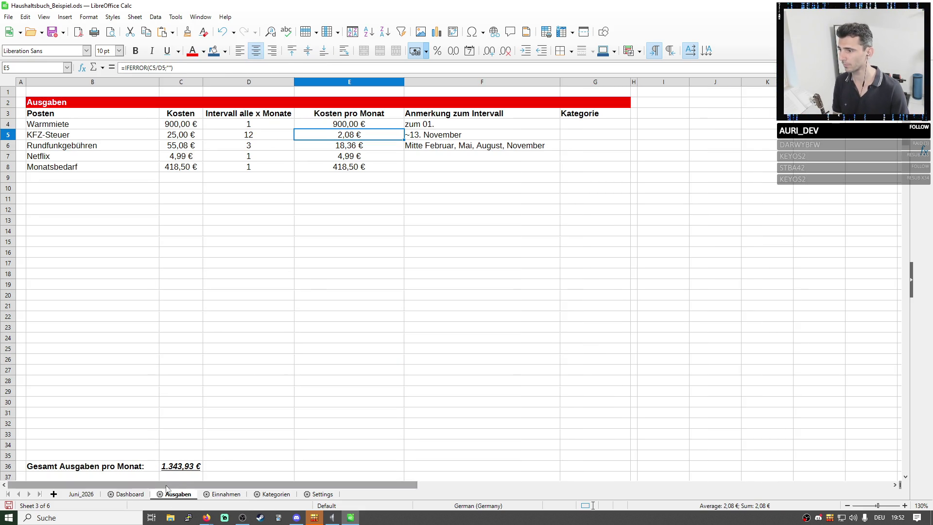
{"action": "left_click", "coordinate": [232, 495]}
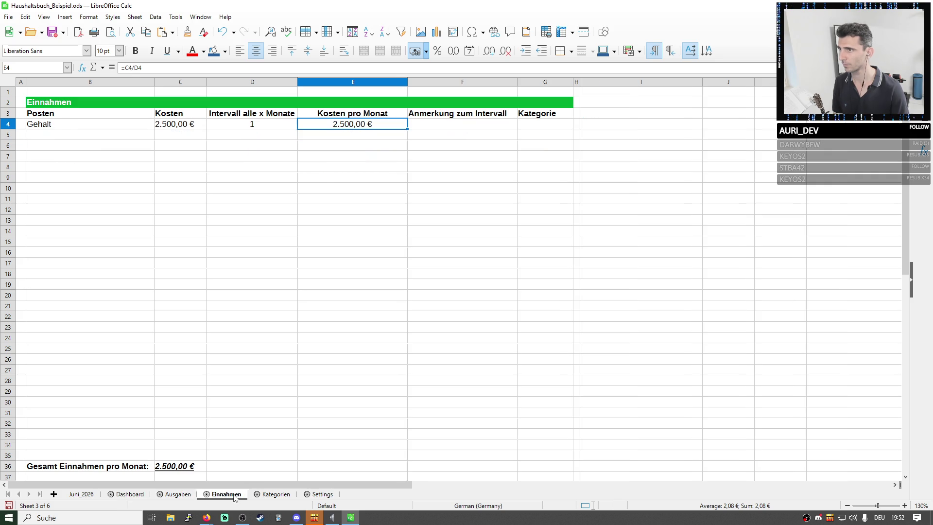
{"action": "key", "text": "ctrl+v"}
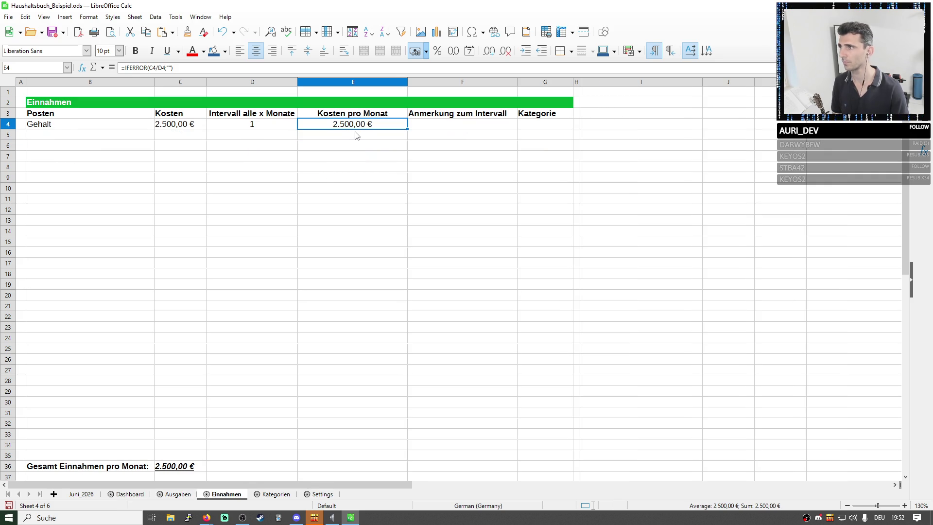
- Fill the Gehalt row down to row 35 as a test, then clear rows 5–35 again
{"action": "left_click", "coordinate": [357, 135]}
{"action": "mouse_move", "coordinate": [94, 126]}
{"action": "left_mouse_down"}
{"action": "mouse_move", "coordinate": [546, 129]}
{"action": "mouse_move", "coordinate": [534, 460]}
{"action": "left_mouse_up"}
{"action": "left_click", "coordinate": [233, 229]}
{"action": "mouse_move", "coordinate": [87, 134]}
{"action": "left_mouse_down"}
{"action": "mouse_move", "coordinate": [574, 405]}
{"action": "mouse_move", "coordinate": [555, 461]}
{"action": "left_mouse_up"}
{"action": "left_click", "coordinate": [546, 456]}
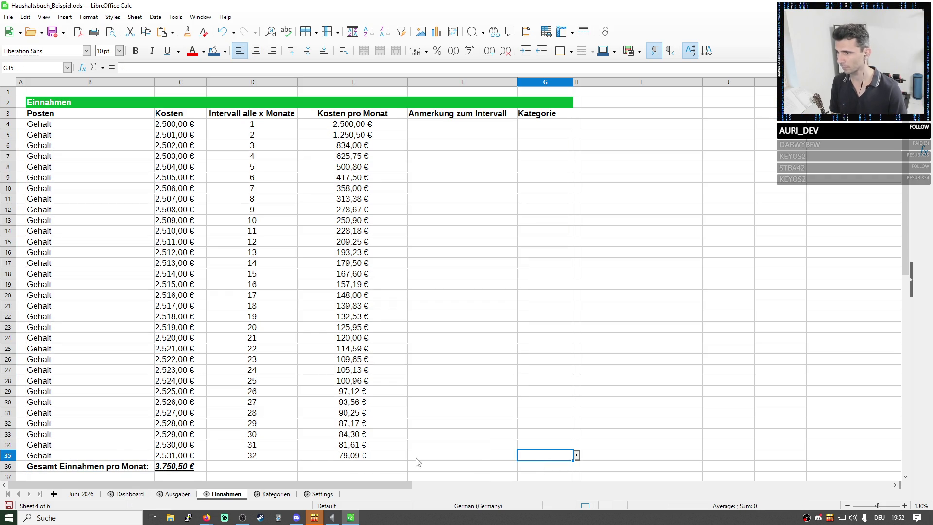
{"action": "left_click_drag", "start_coordinate": [545, 456], "coordinate": [88, 135]}
{"action": "key", "text": "Delete"}
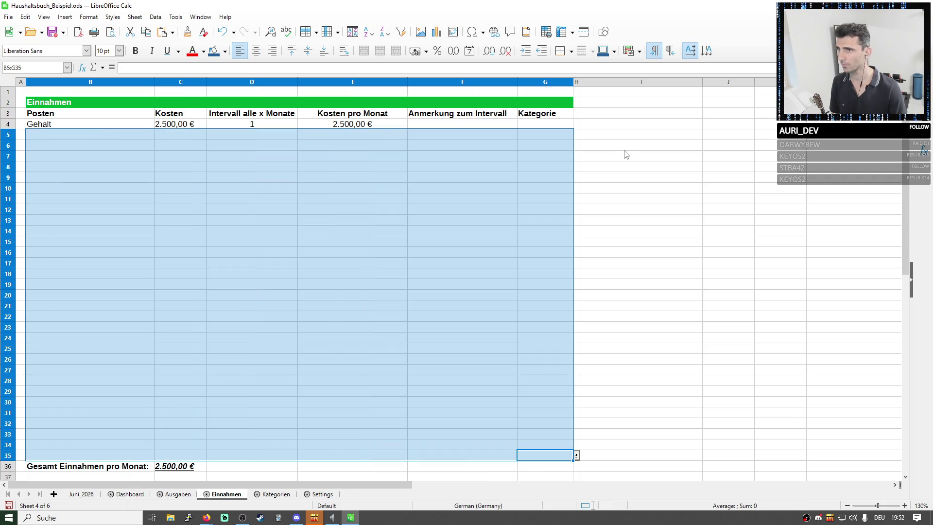
{"action": "left_click", "coordinate": [628, 154]}
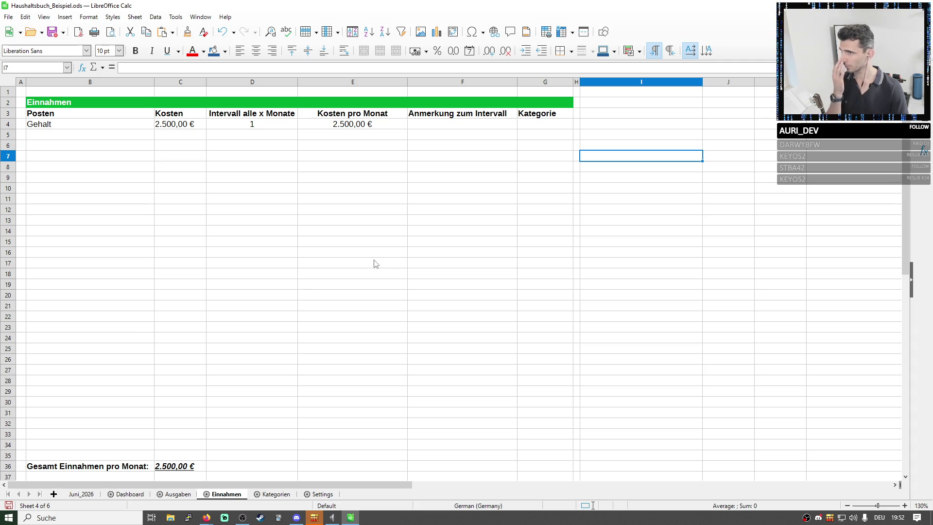
- Flip through Ausgaben, Einnahmen and Dashboard, briefly selecting the Generiere Haushaltsbuch button
{"action": "left_click", "coordinate": [651, 247]}
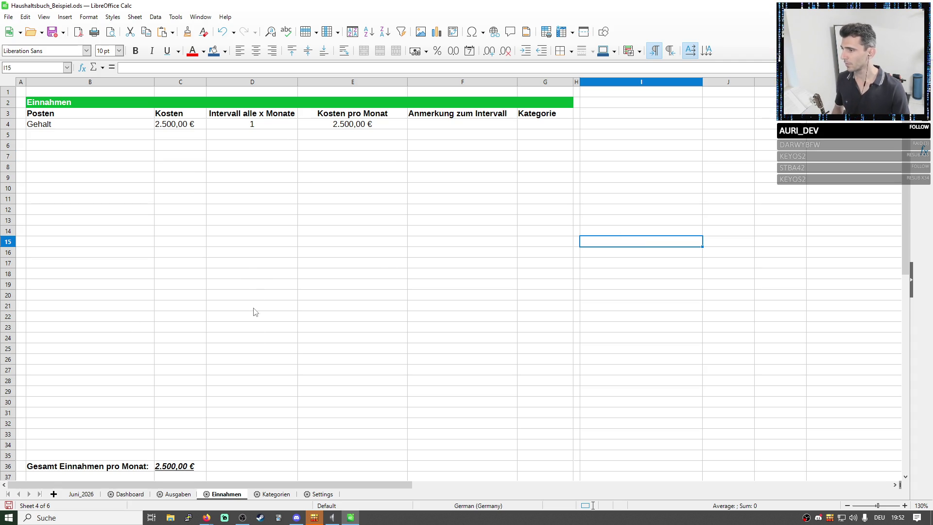
{"action": "left_click", "coordinate": [177, 495]}
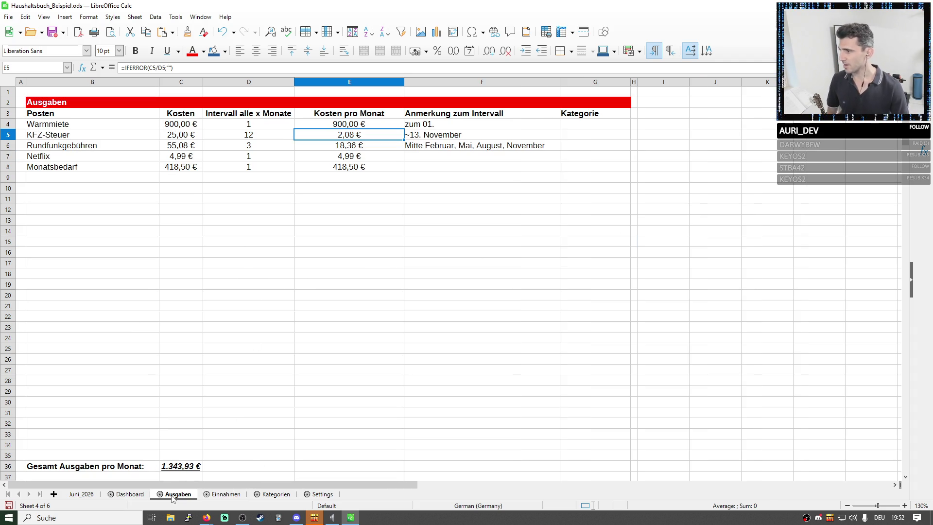
{"action": "left_click", "coordinate": [218, 497]}
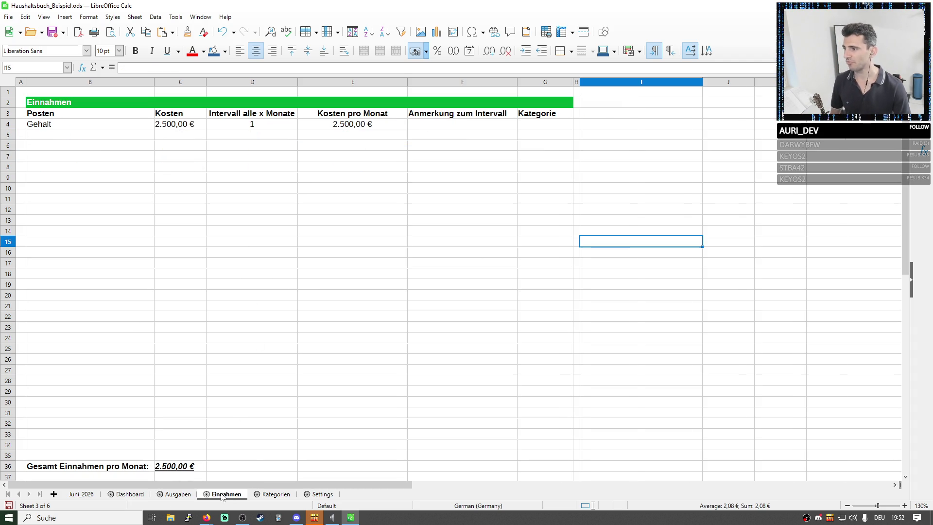
{"action": "left_click", "coordinate": [177, 496]}
{"action": "left_click", "coordinate": [129, 494]}
{"action": "left_click", "coordinate": [243, 241]}
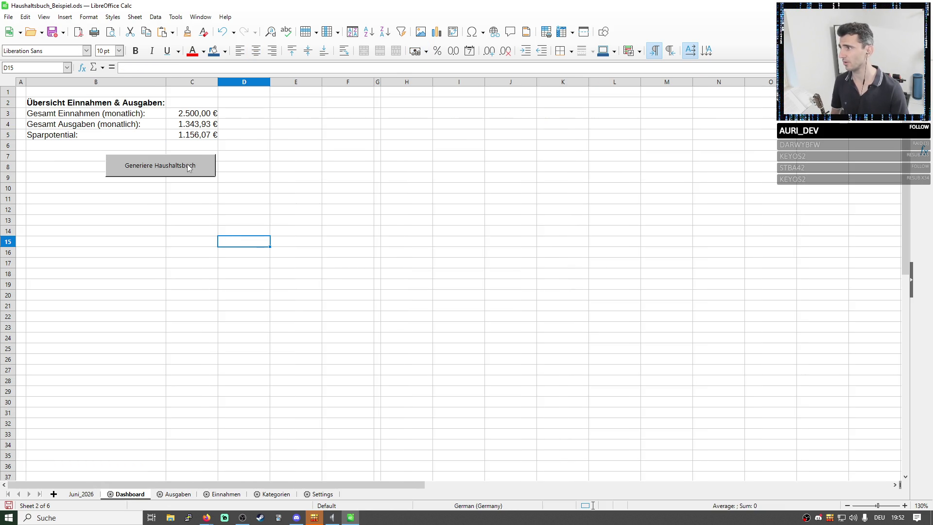
{"action": "left_click", "coordinate": [188, 166]}
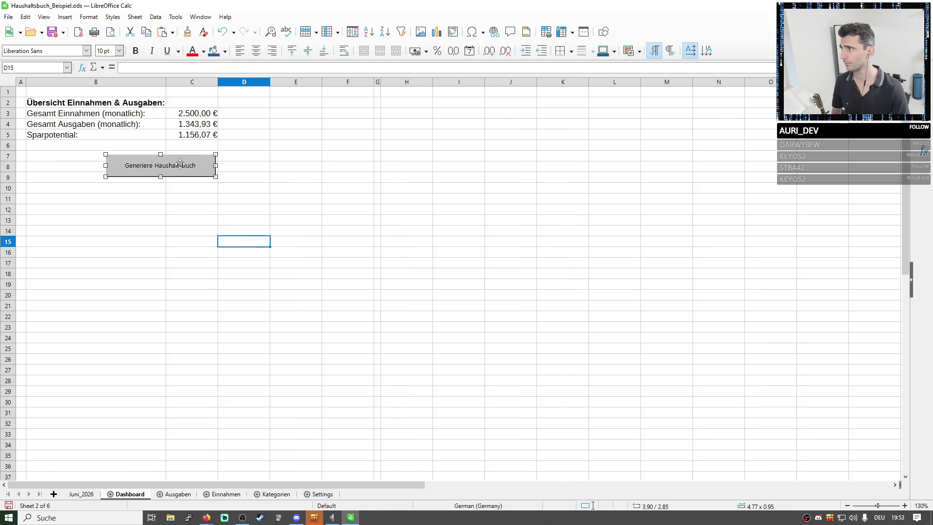
{"action": "left_click", "coordinate": [177, 494]}
- Check the Kosten pro Monat cells, then copy the E4 formula down to E35 on Ausgaben
{"action": "left_click", "coordinate": [349, 124]}
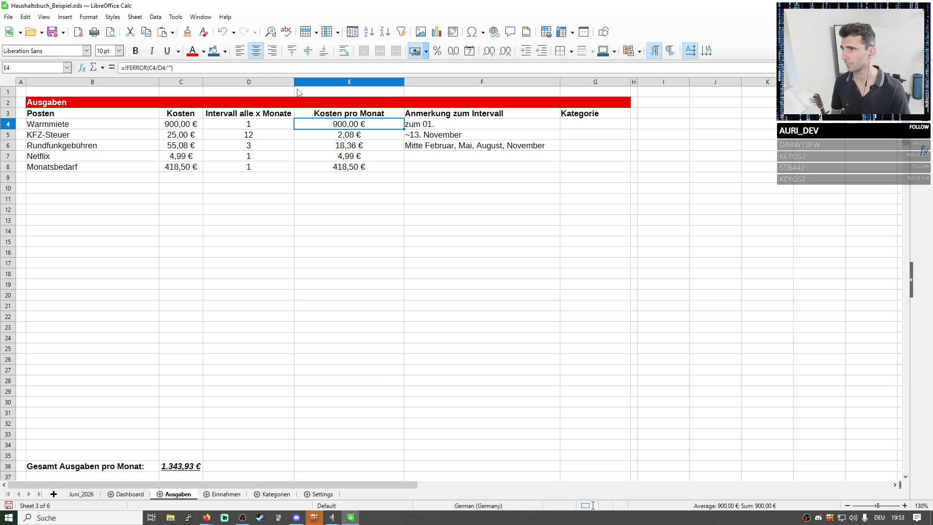
{"action": "left_click", "coordinate": [317, 455]}
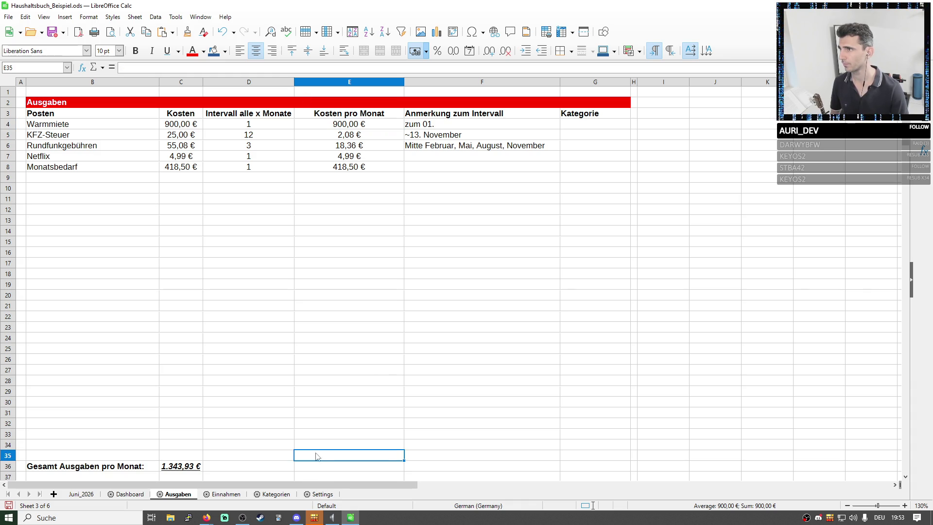
{"action": "left_click", "coordinate": [320, 447]}
{"action": "left_click", "coordinate": [340, 177]}
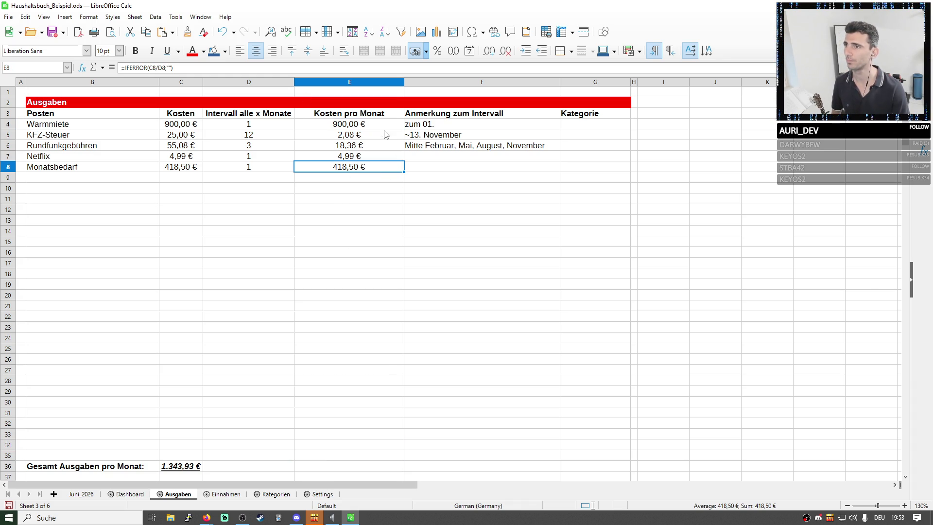
{"action": "left_click", "coordinate": [348, 124]}
{"action": "left_click_drag", "start_coordinate": [404, 129], "coordinate": [379, 455]}
{"action": "left_click", "coordinate": [226, 494]}
- On Einnahmen, fill the E4 formula and the G4 Kategorie cell down to row 35
{"action": "left_click", "coordinate": [352, 124]}
{"action": "left_click_drag", "start_coordinate": [408, 129], "coordinate": [365, 460]}
{"action": "left_click", "coordinate": [462, 392]}
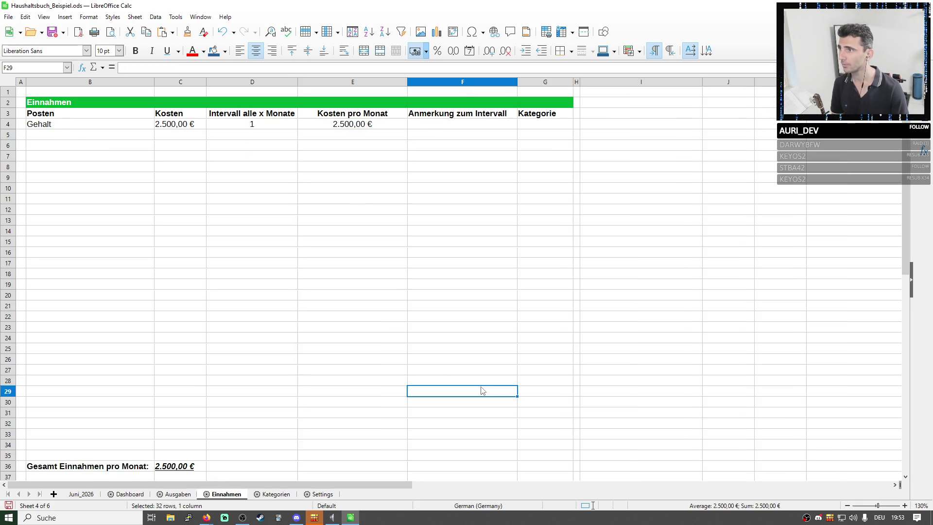
{"action": "left_click", "coordinate": [180, 125]}
{"action": "left_click", "coordinate": [252, 124]}
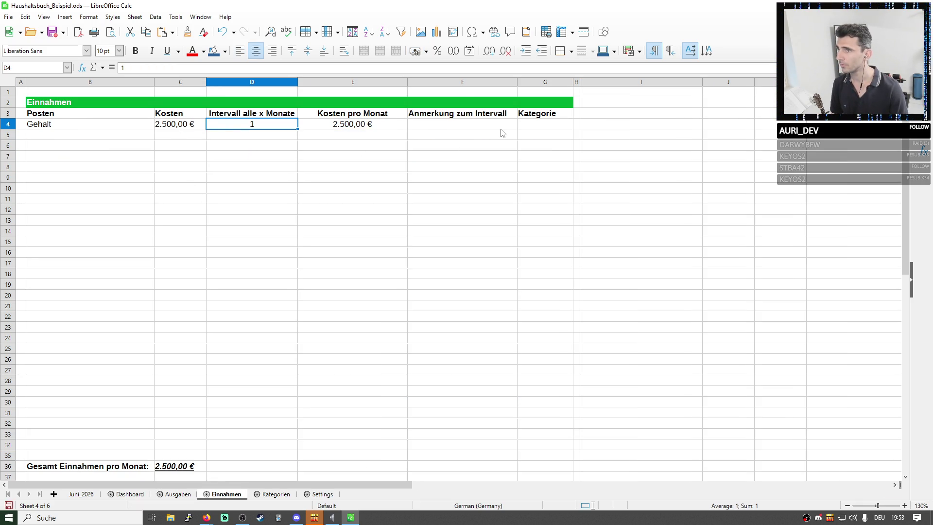
{"action": "left_click", "coordinate": [543, 145]}
{"action": "left_click", "coordinate": [546, 124]}
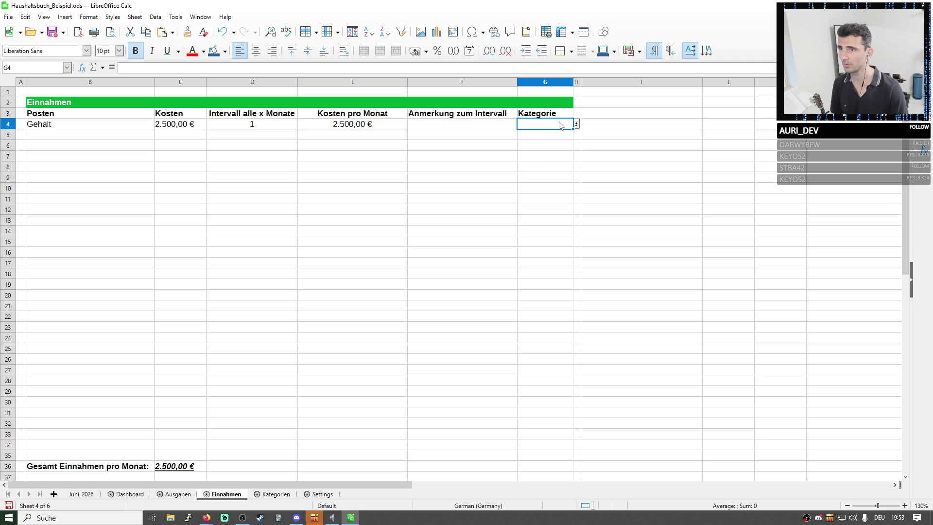
{"action": "left_click_drag", "start_coordinate": [575, 128], "coordinate": [549, 460]}
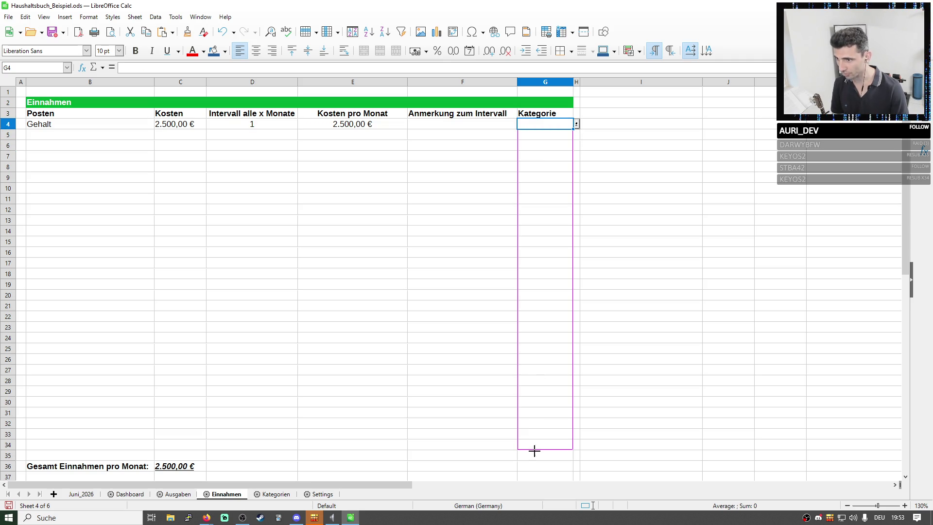
- On Ausgaben, fill the G4 Kategorie cell down to G35 and save the workbook
{"action": "key", "text": "ctrl+Page_Up"}
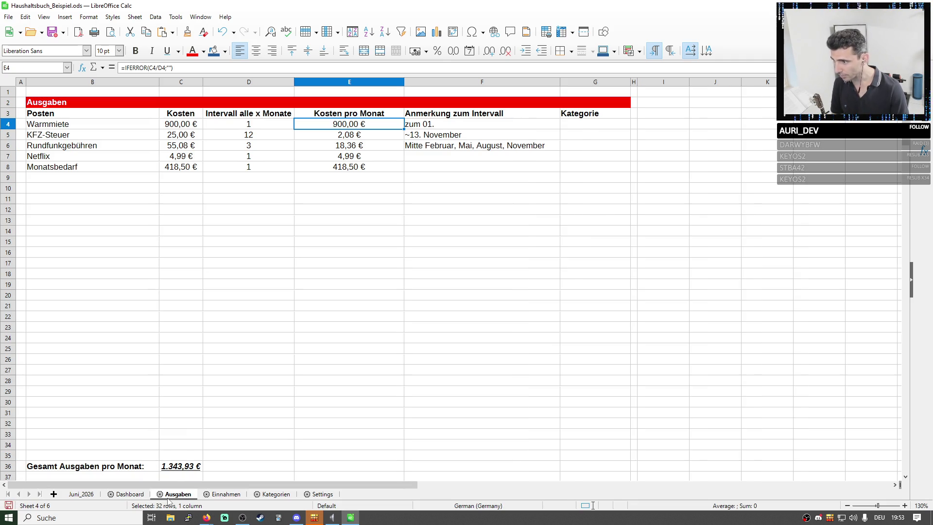
{"action": "left_click", "coordinate": [595, 113]}
{"action": "left_click", "coordinate": [595, 124]}
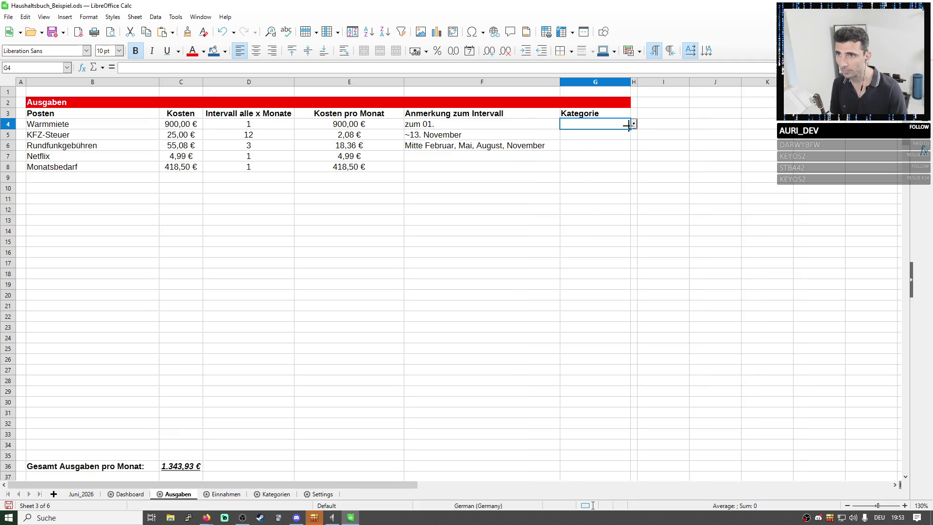
{"action": "left_click_drag", "start_coordinate": [599, 439], "coordinate": [600, 458]}
{"action": "left_click", "coordinate": [716, 348]}
{"action": "left_click", "coordinate": [53, 31]}
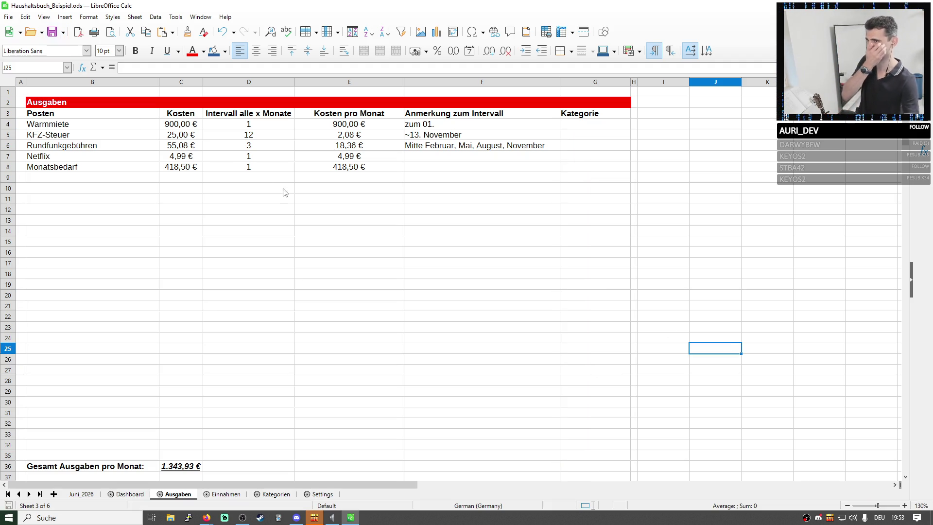
{"action": "left_click", "coordinate": [130, 494]}
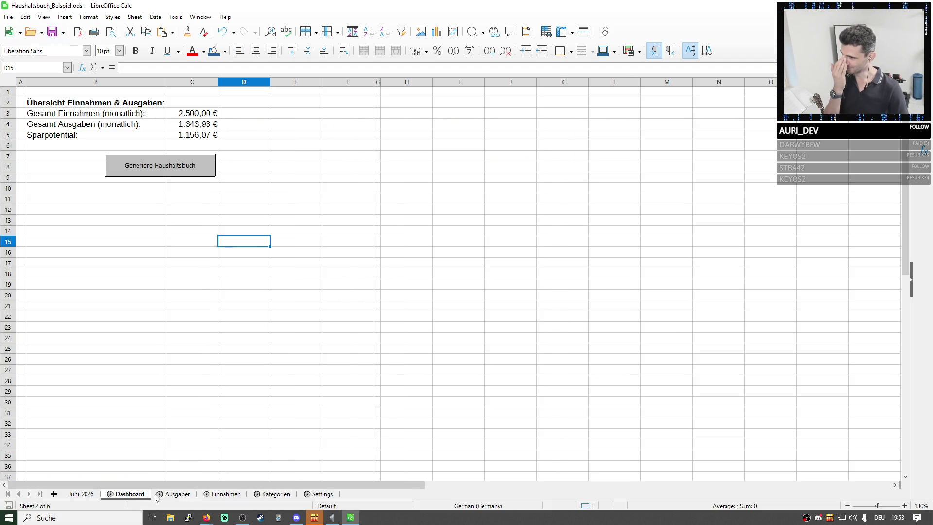
- View the Juni_2026 summary sheet, then return to the Einnahmen sheet
{"action": "left_click", "coordinate": [81, 494]}
{"action": "left_click", "coordinate": [258, 319]}
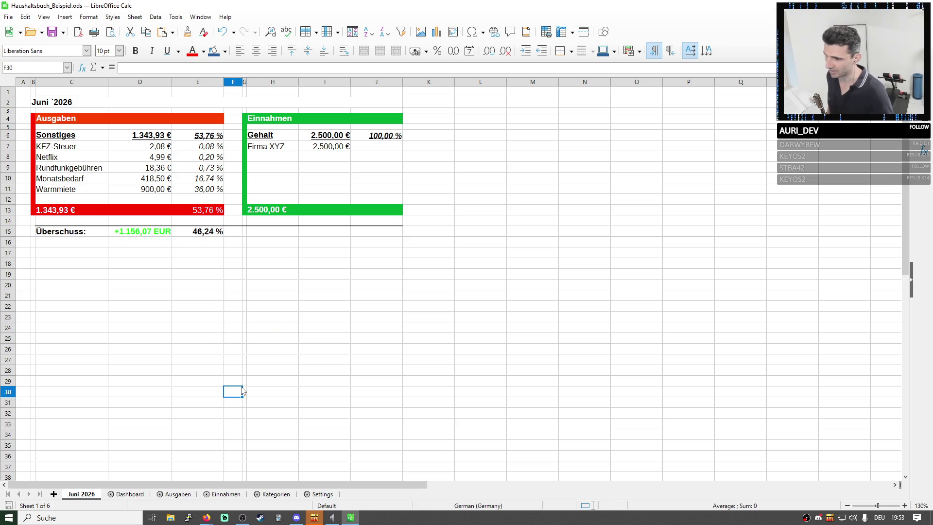
{"action": "left_click", "coordinate": [226, 495]}
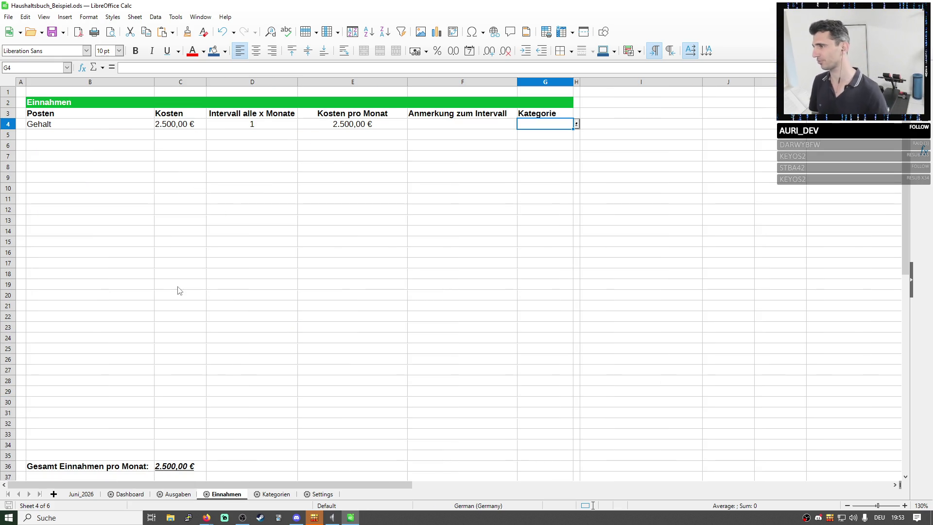
- Extend the Einnahmen C36 total's SUM range further down column E
{"action": "left_click", "coordinate": [73, 135]}
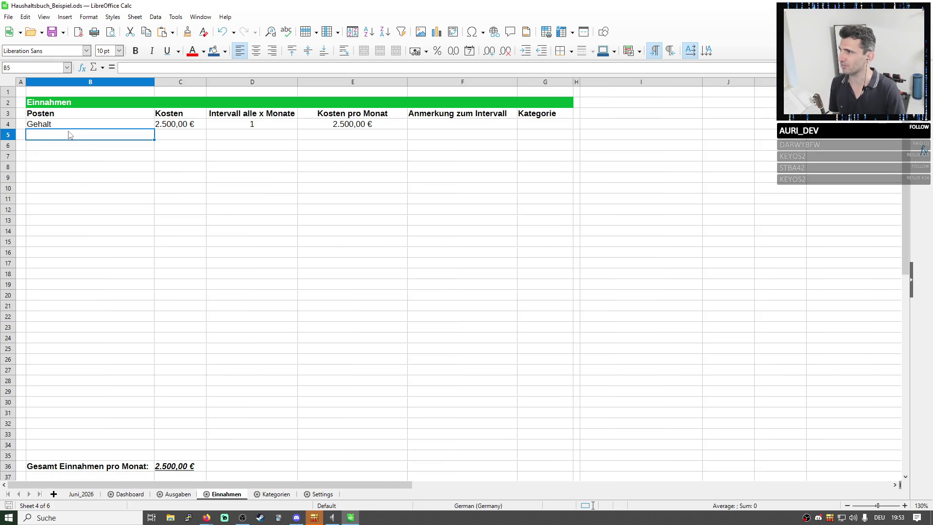
{"action": "left_click_drag", "start_coordinate": [73, 124], "coordinate": [574, 445]}
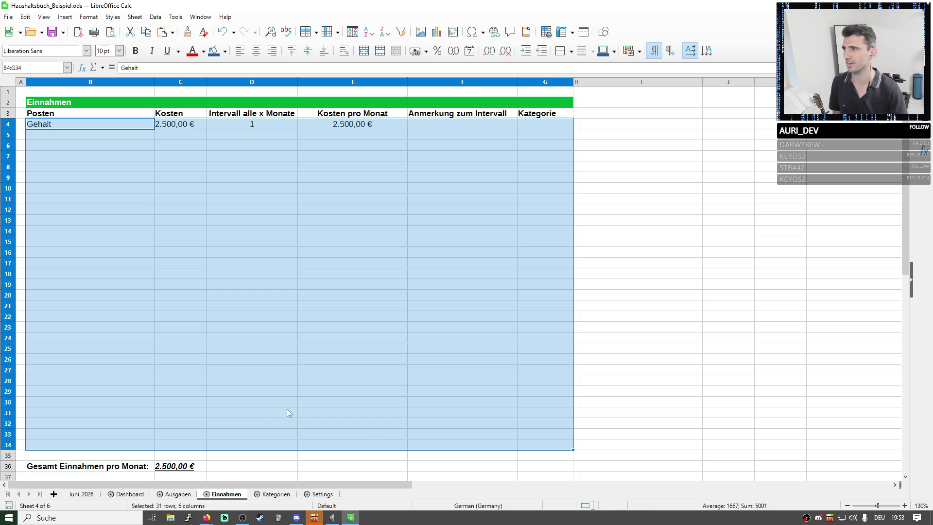
{"action": "double_click", "coordinate": [173, 466]}
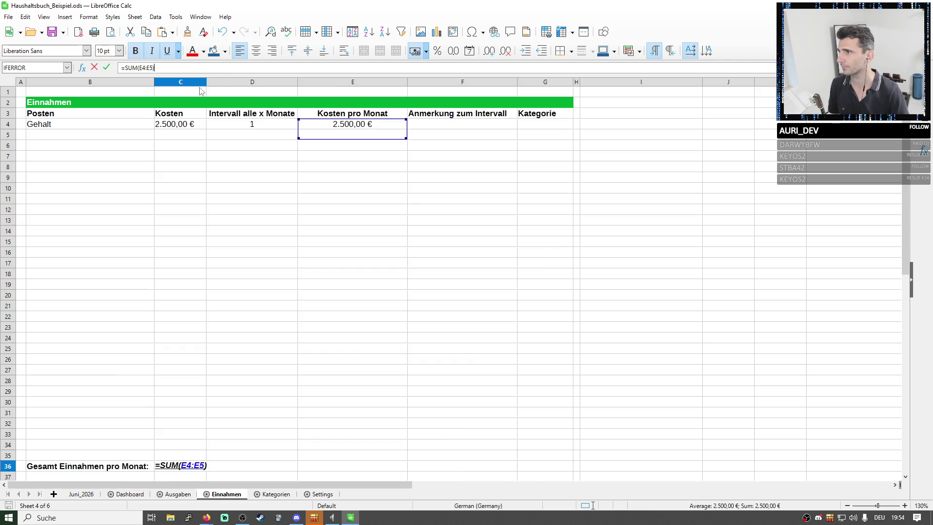
{"action": "left_click_drag", "start_coordinate": [406, 138], "coordinate": [387, 457]}
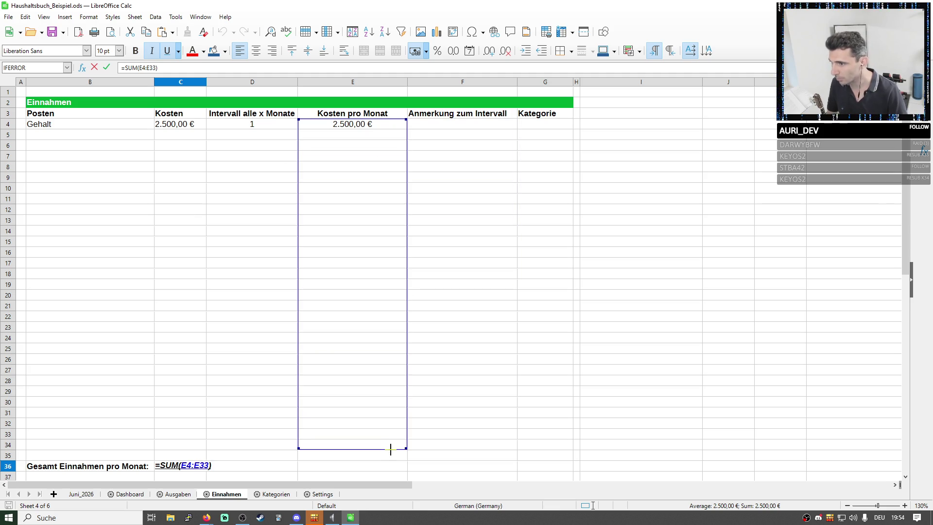
{"action": "key", "text": "Return"}
- Extend the Ausgaben C36 total's SUM range down column E, then save from the Dashboard
{"action": "left_click", "coordinate": [178, 494]}
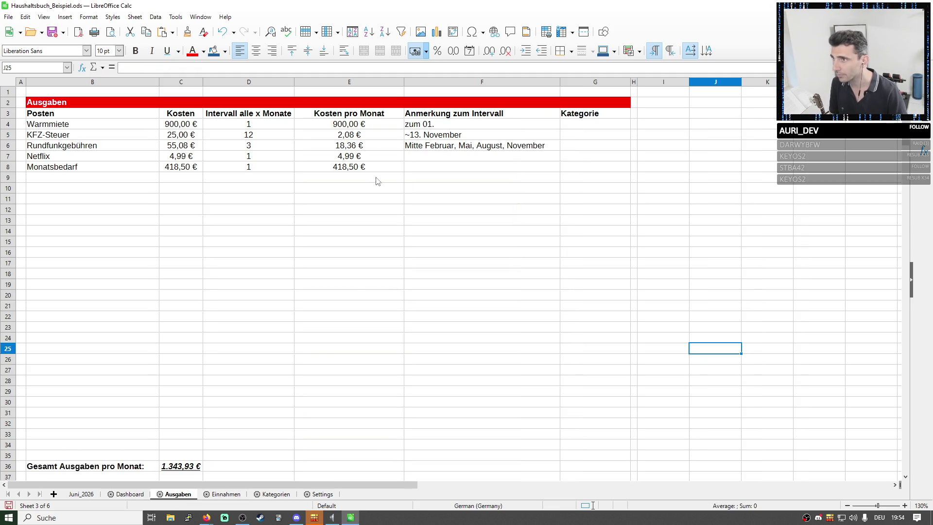
{"action": "left_click", "coordinate": [182, 467]}
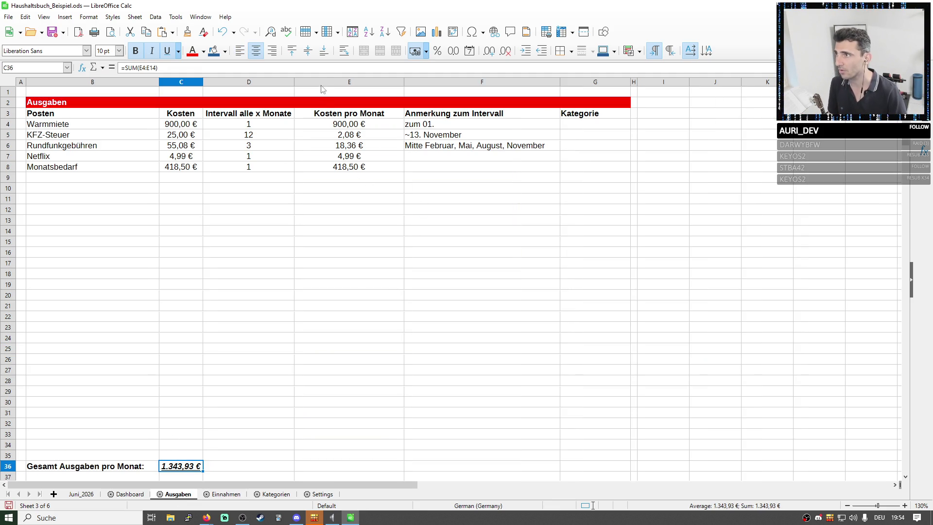
{"action": "left_click", "coordinate": [323, 68]}
{"action": "left_click_drag", "start_coordinate": [404, 236], "coordinate": [386, 446]}
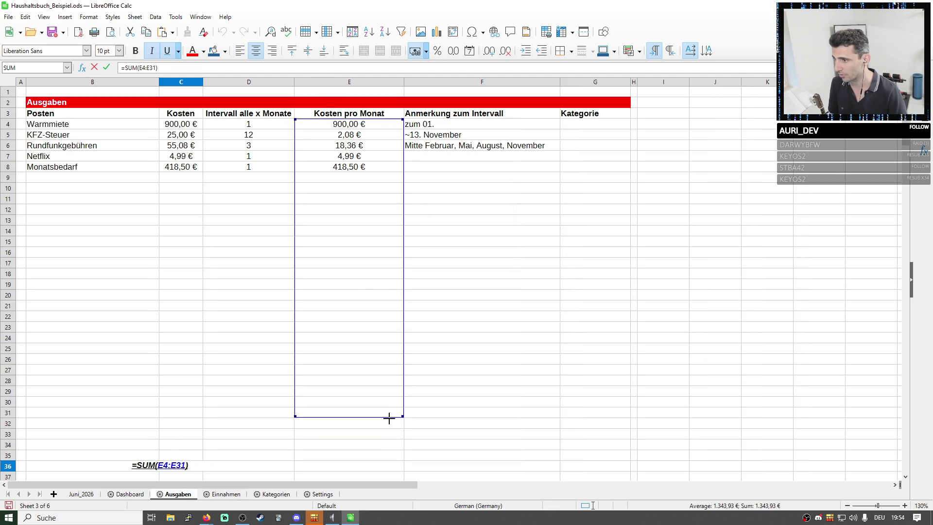
{"action": "key", "text": "Return"}
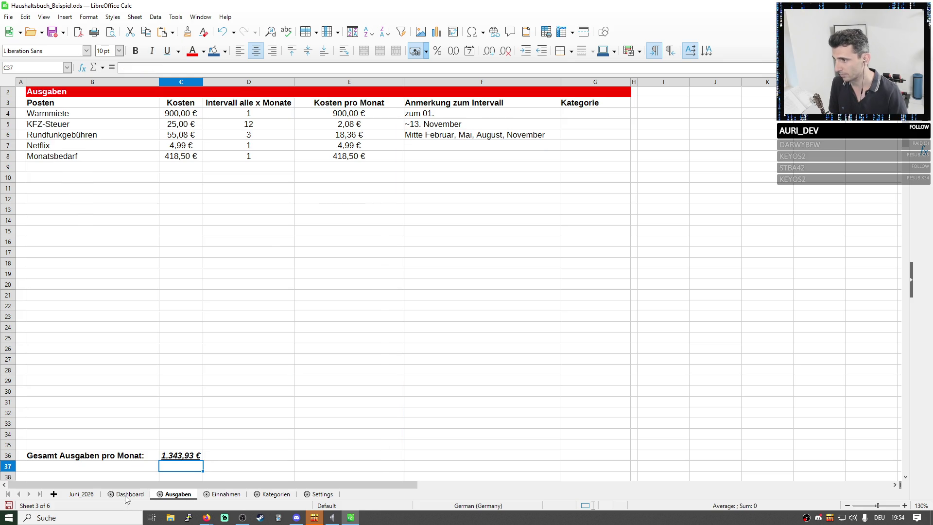
{"action": "left_click", "coordinate": [129, 493]}
{"action": "left_click", "coordinate": [52, 32]}
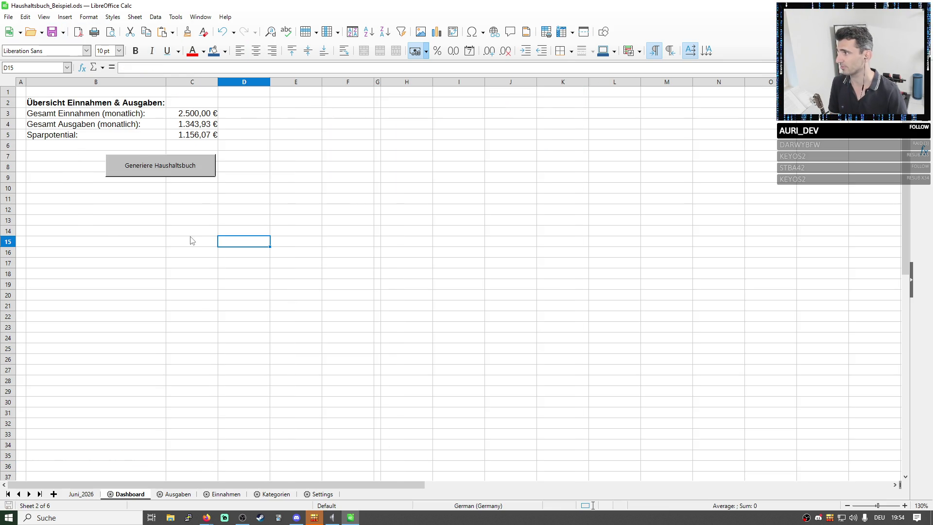
{"action": "left_click", "coordinate": [81, 494]}
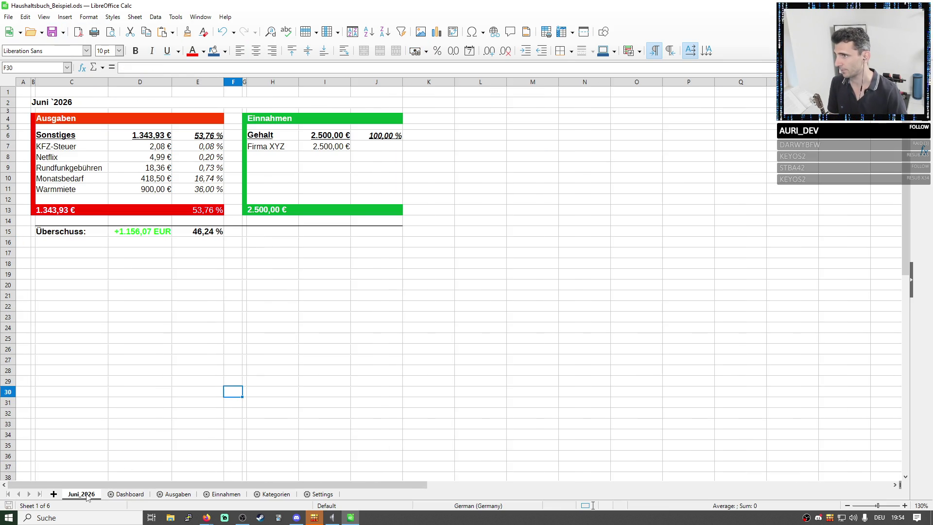
{"action": "left_click", "coordinate": [130, 494]}
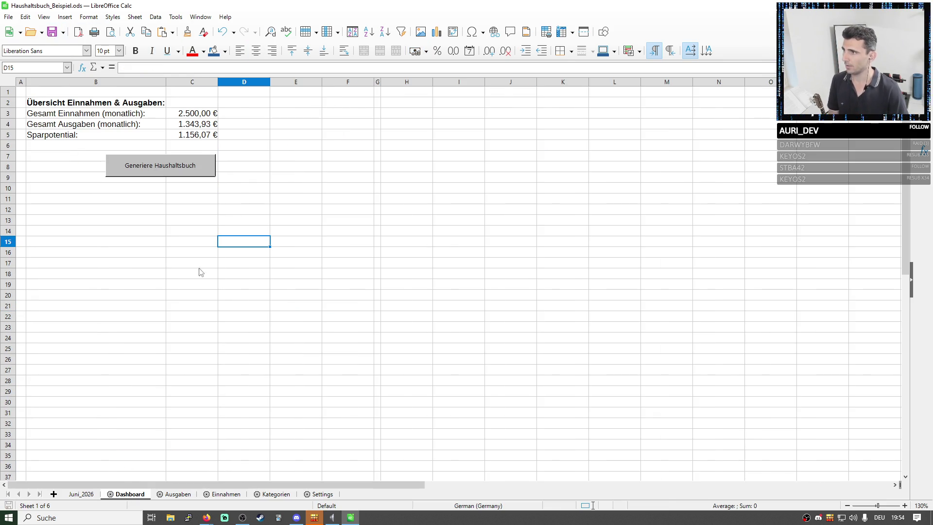
{"action": "left_click", "coordinate": [192, 165], "text": "ctrl"}
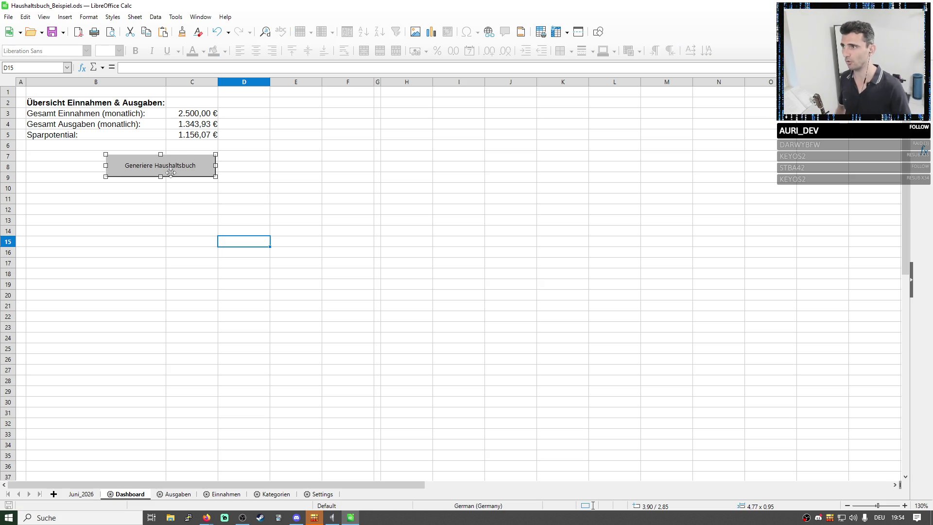
{"action": "left_click", "coordinate": [81, 494]}
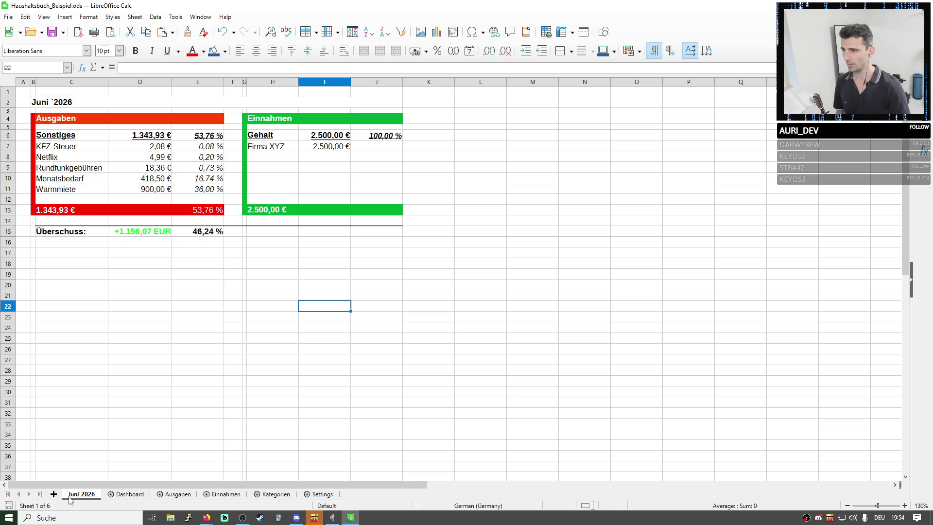
{"action": "left_click", "coordinate": [130, 494]}
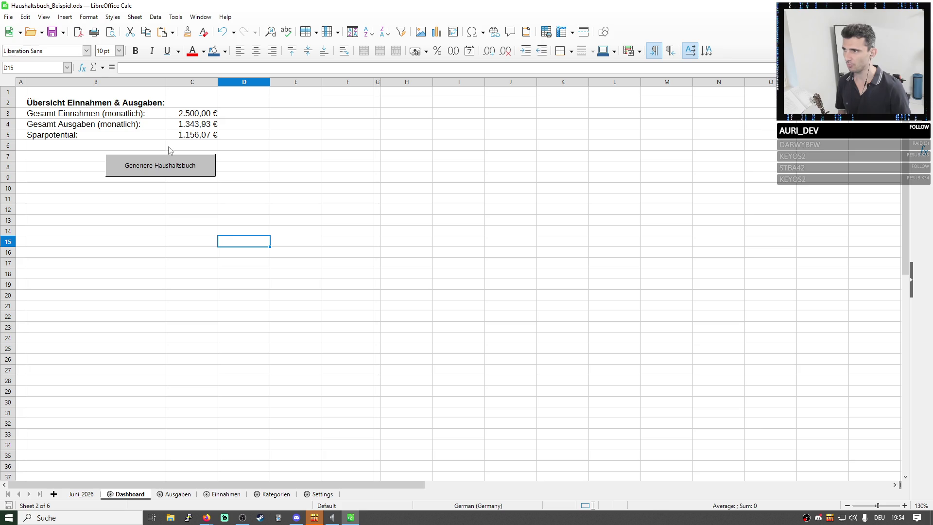
{"action": "left_click", "coordinate": [160, 165]}
- Reposition the Generiere Haushaltsbuch button so it sits beside cell B10
{"action": "mouse_move", "coordinate": [160, 165]}
{"action": "left_mouse_down"}
{"action": "mouse_move", "coordinate": [110, 218]}
{"action": "mouse_move", "coordinate": [107, 209]}
{"action": "left_mouse_up"}
{"action": "left_click", "coordinate": [114, 190]}
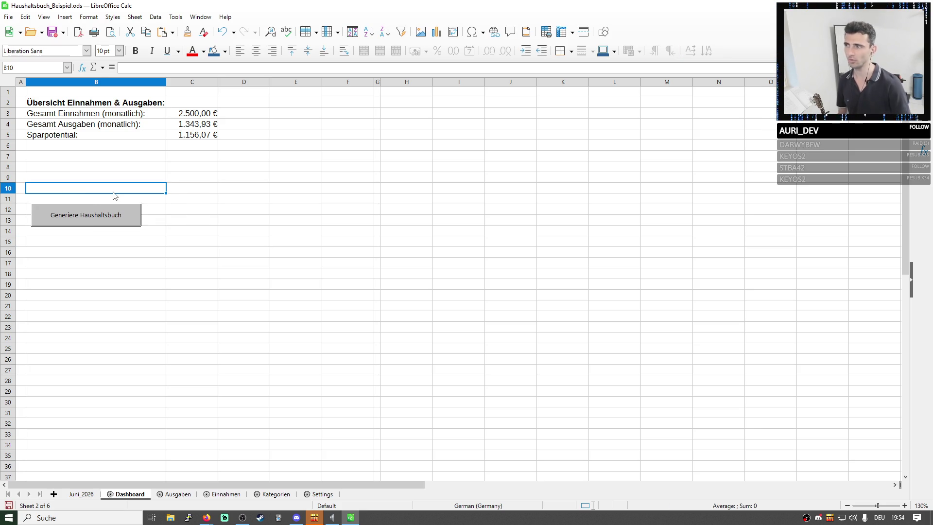
{"action": "left_click", "coordinate": [95, 219]}
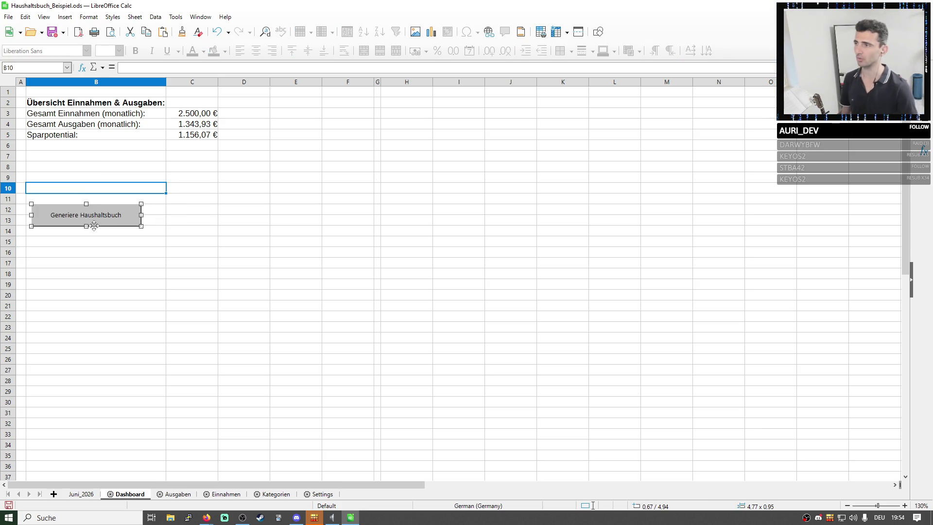
{"action": "left_click_drag", "start_coordinate": [94, 222], "coordinate": [98, 192]}
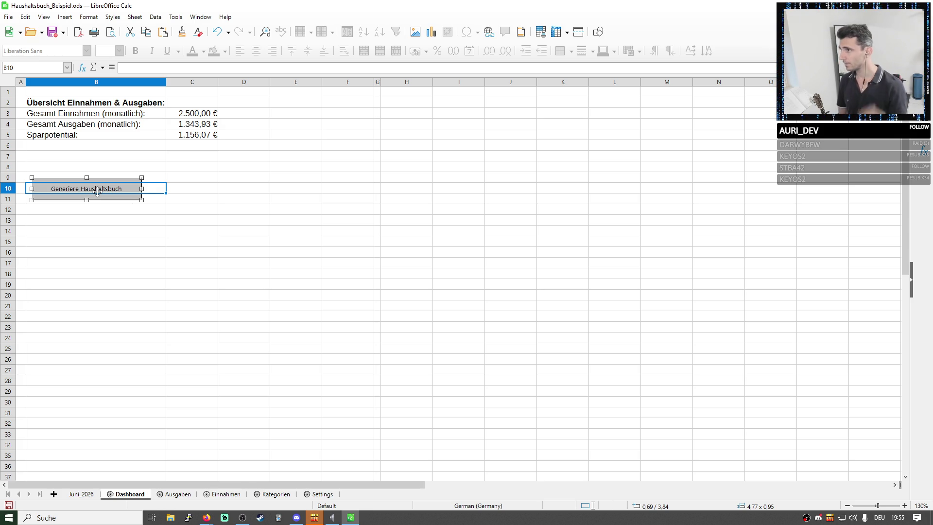
- Select cell B7 on the Dashboard and switch to the Juni_2026 summary sheet
{"action": "left_click", "coordinate": [245, 209]}
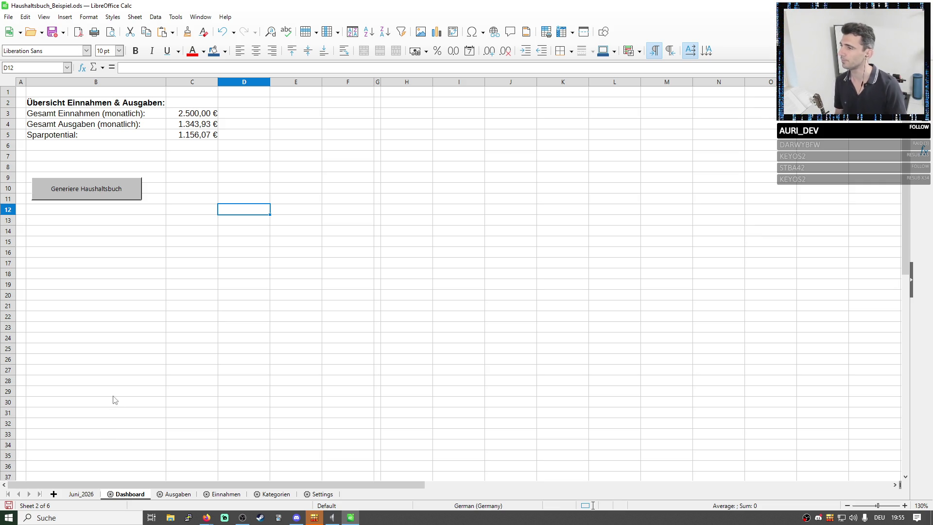
{"action": "left_click", "coordinate": [160, 156]}
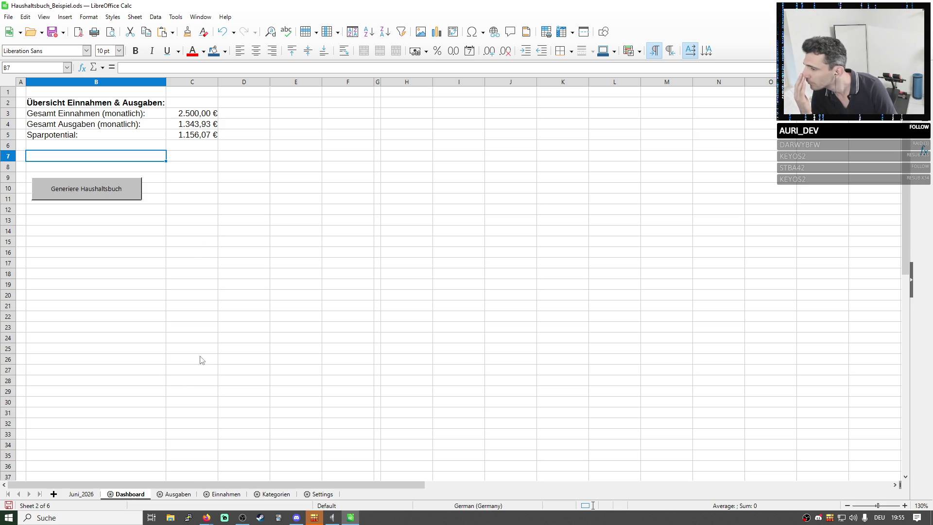
{"action": "left_click", "coordinate": [81, 495]}
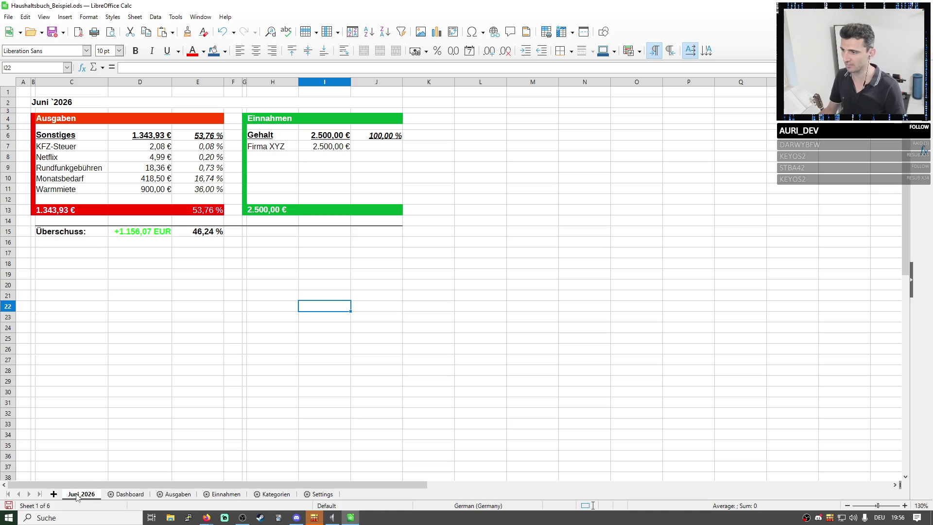
{"action": "right_click", "coordinate": [78, 496]}
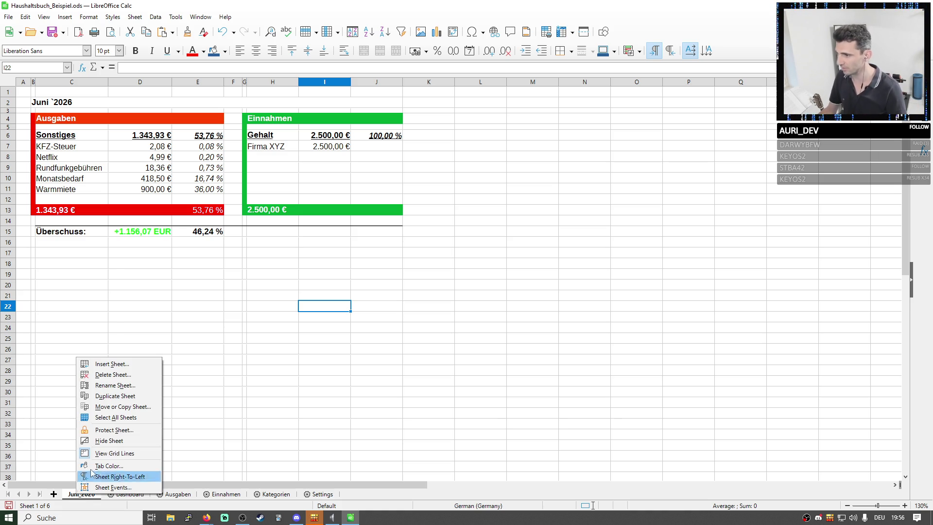
{"action": "left_click", "coordinate": [123, 396]}
{"action": "left_click_drag", "start_coordinate": [122, 494], "coordinate": [73, 495]}
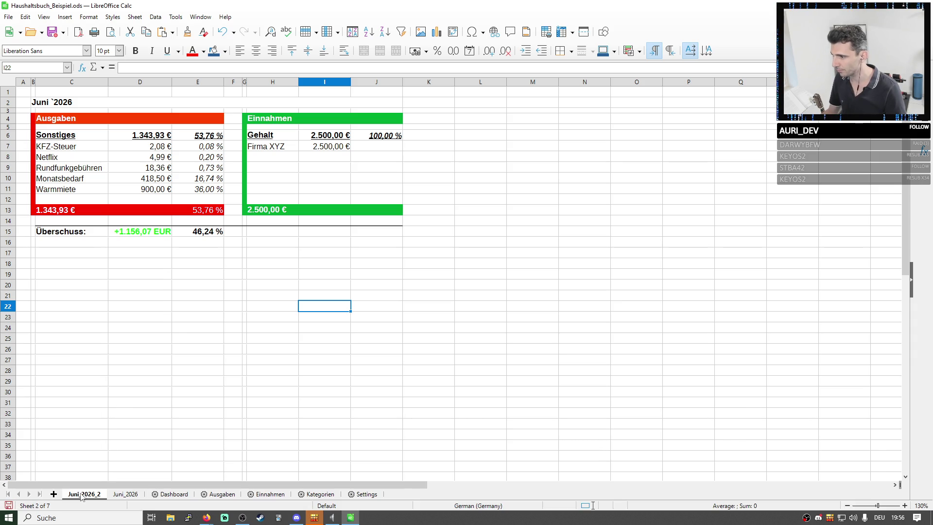
{"action": "double_click", "coordinate": [84, 494]}
{"action": "left_click", "coordinate": [440, 253]}
{"action": "left_click_drag", "start_coordinate": [399, 254], "coordinate": [404, 253]}
{"action": "type", "text": "li_2026"}
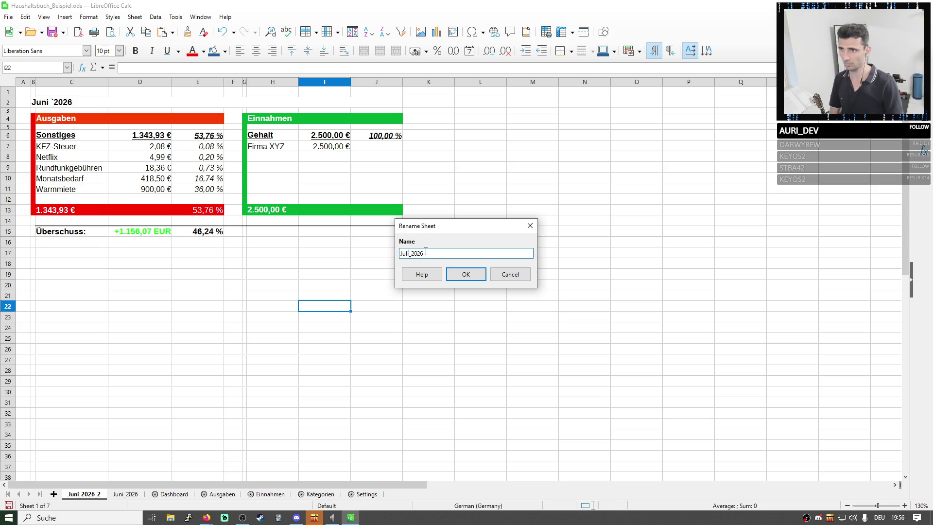
{"action": "left_click", "coordinate": [464, 275]}
{"action": "left_click", "coordinate": [80, 495]}
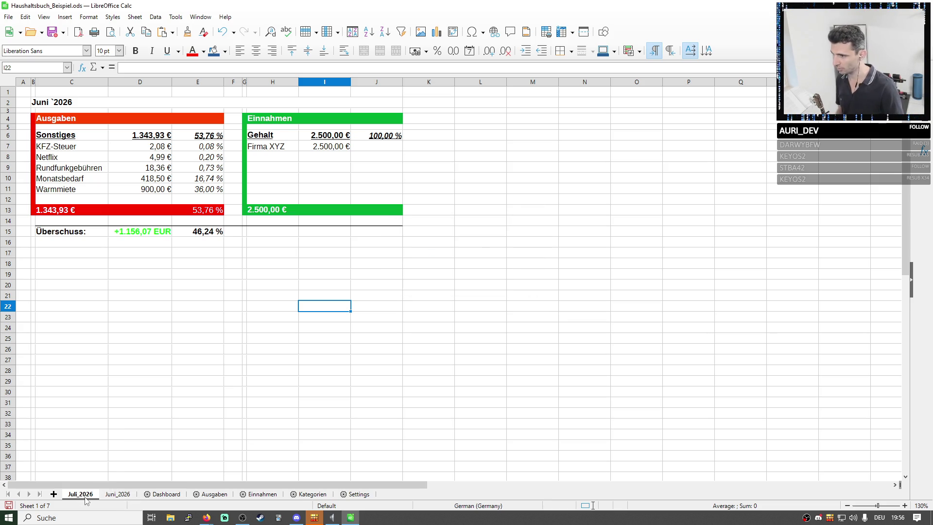
{"action": "right_click", "coordinate": [84, 498]}
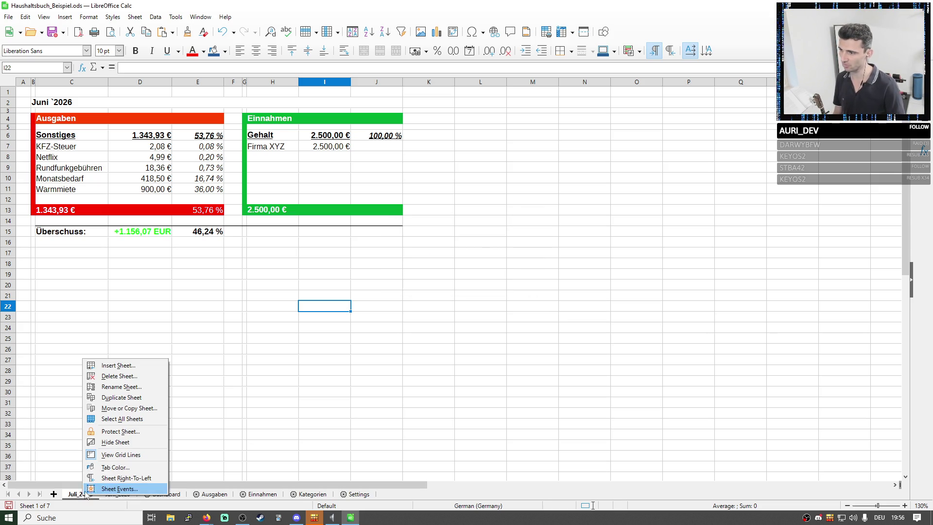
{"action": "left_click", "coordinate": [119, 383]}
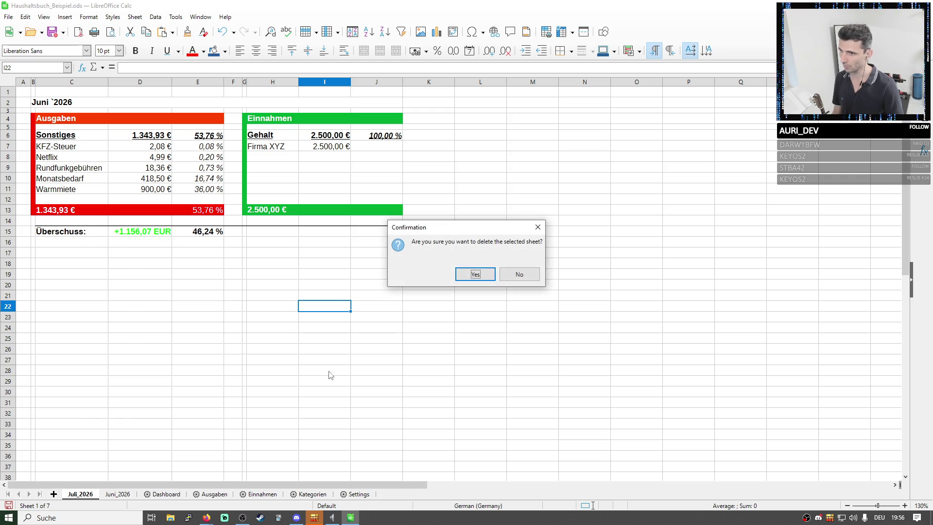
{"action": "key", "text": "Return"}
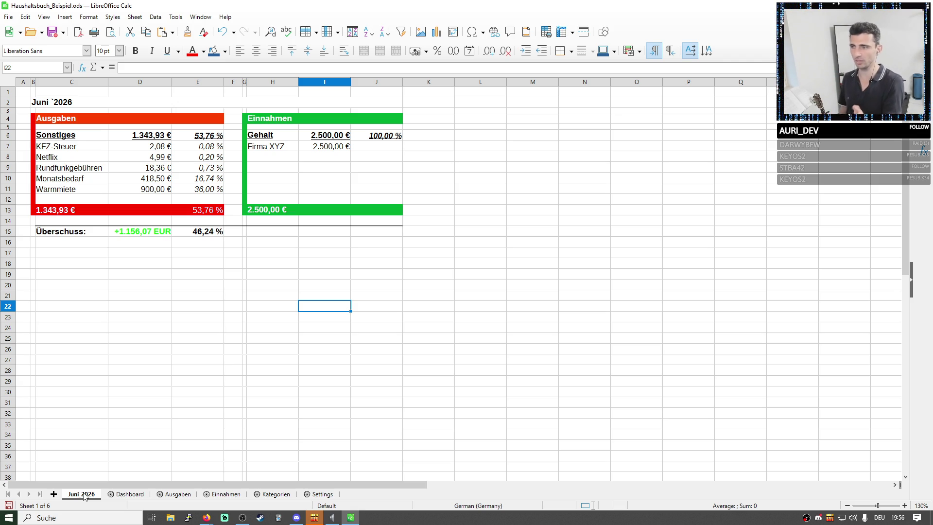
{"action": "left_click", "coordinate": [130, 495]}
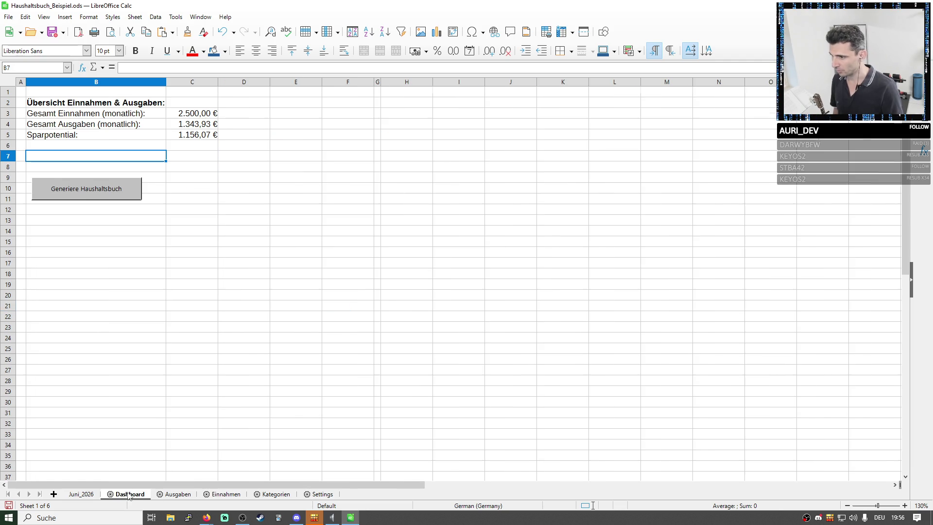
{"action": "left_click", "coordinate": [90, 189]}
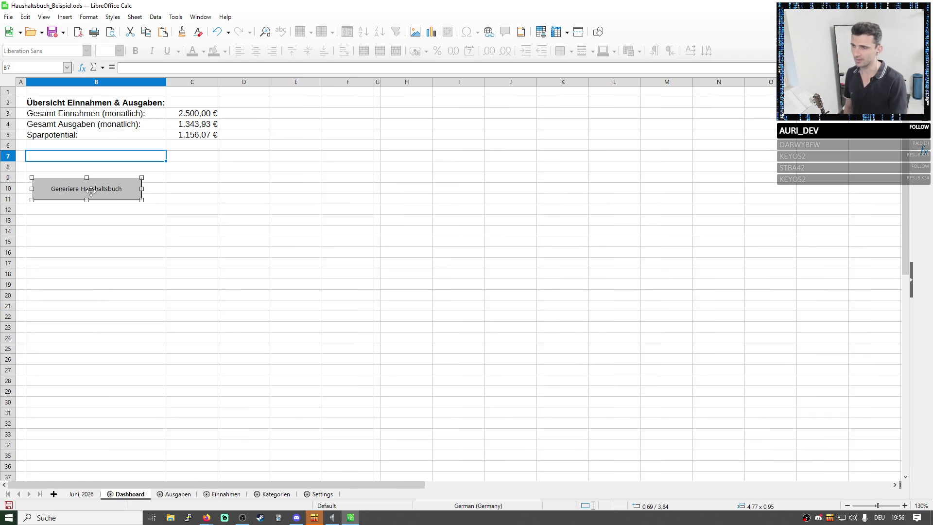
{"action": "left_click", "coordinate": [82, 494]}
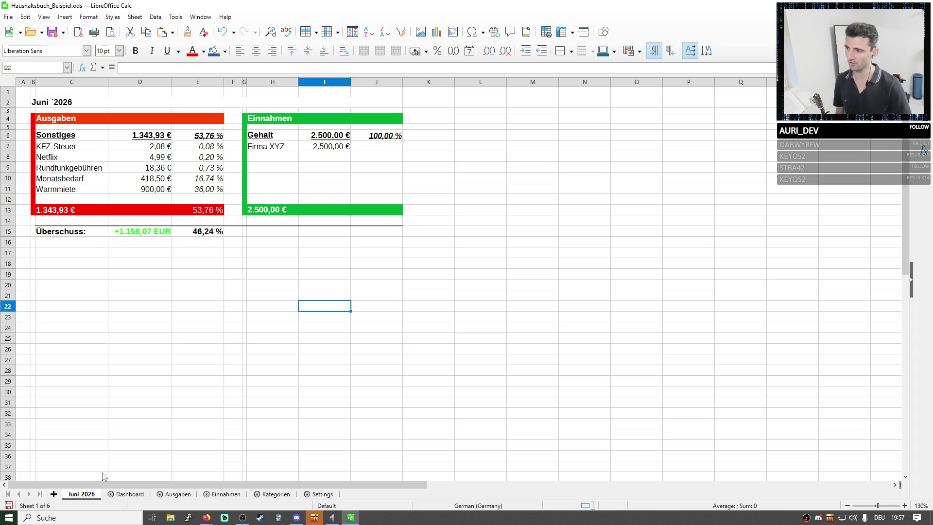
{"action": "left_click_drag", "start_coordinate": [32, 103], "coordinate": [343, 257]}
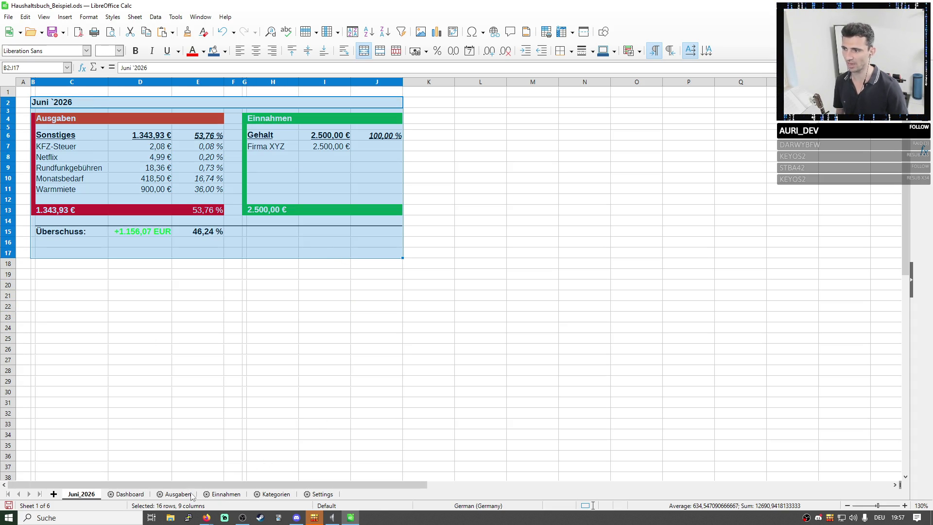
{"action": "left_click_drag", "start_coordinate": [71, 129], "coordinate": [155, 189]}
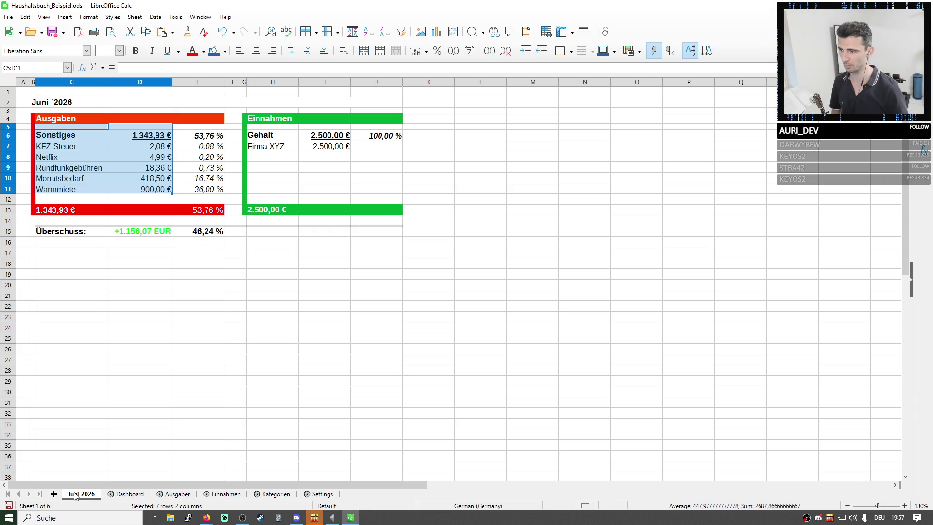
- Rename the Juni_2026 sheet to backup_Juni_2026 via Rename Sheet
{"action": "right_click", "coordinate": [79, 496]}
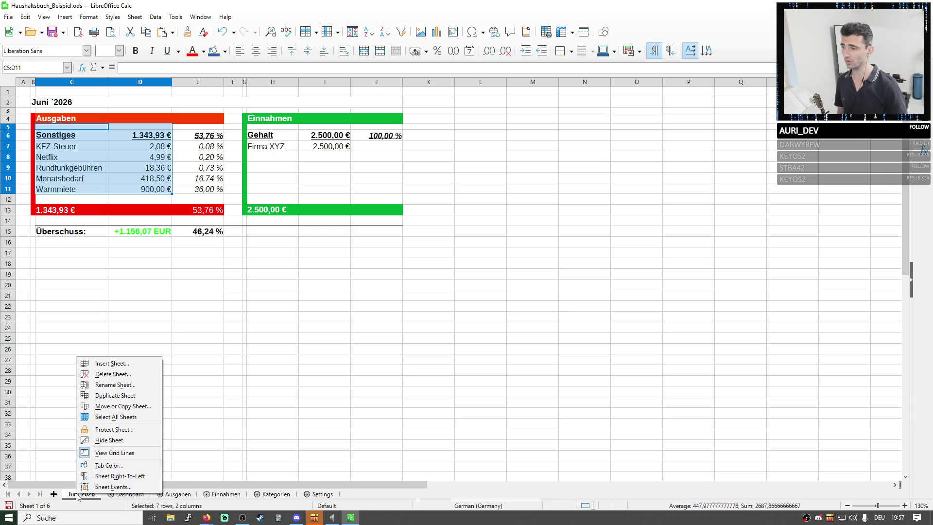
{"action": "left_click", "coordinate": [117, 393]}
{"action": "key", "text": "Home"}
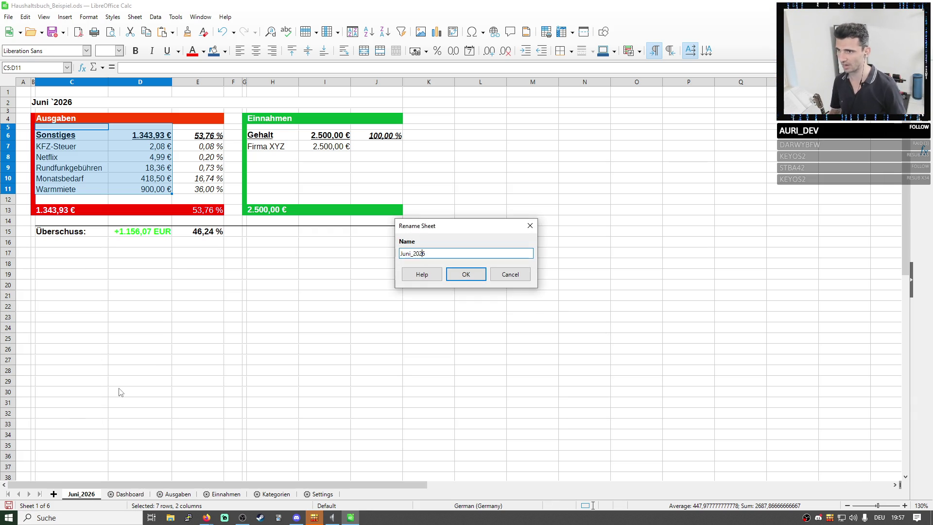
{"action": "type", "text": "backup_"}
{"action": "key", "text": "Return"}
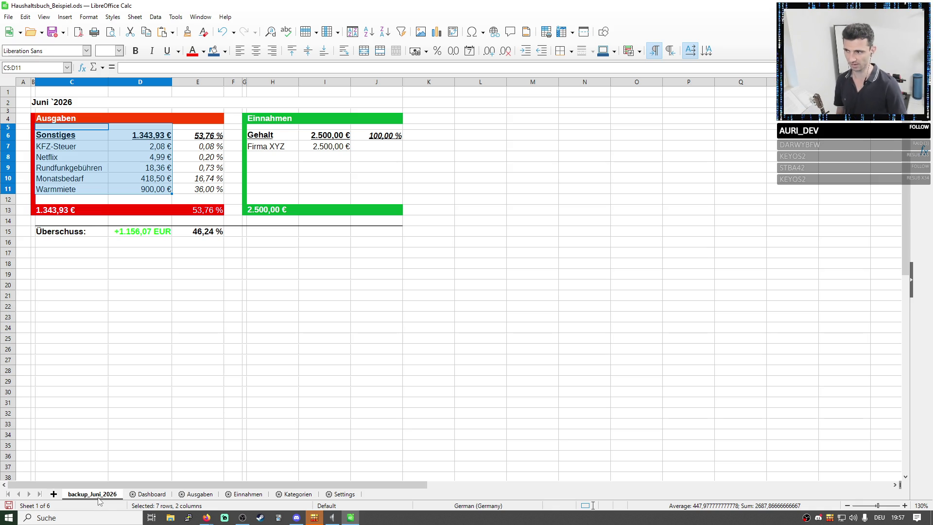
- Rename the sheet back to Juni_2026 by removing the backup_ prefix, and save the workbook
{"action": "right_click", "coordinate": [98, 500]}
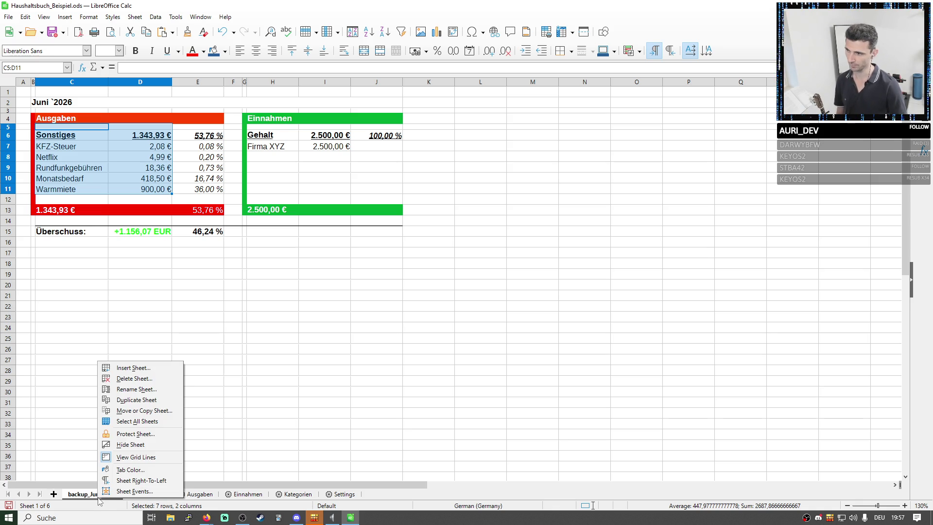
{"action": "left_click", "coordinate": [132, 389]}
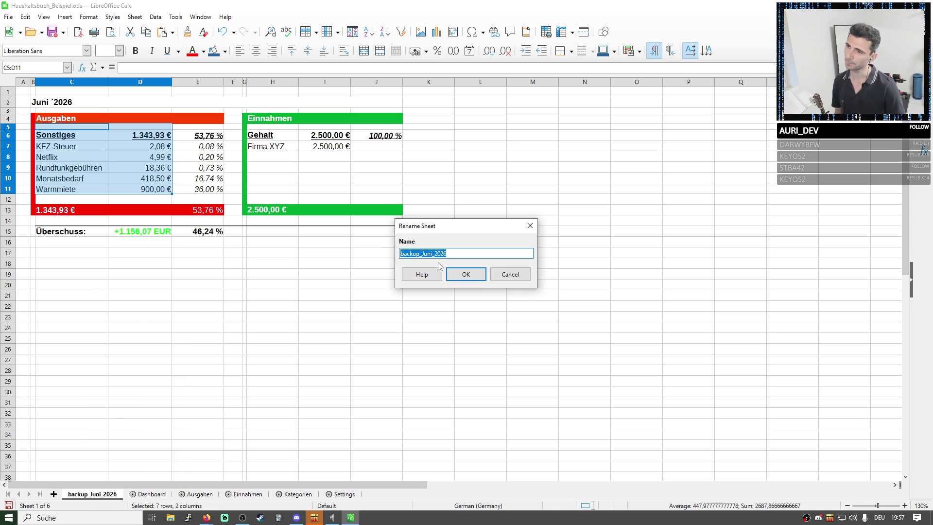
{"action": "left_click_drag", "start_coordinate": [421, 254], "coordinate": [361, 257]}
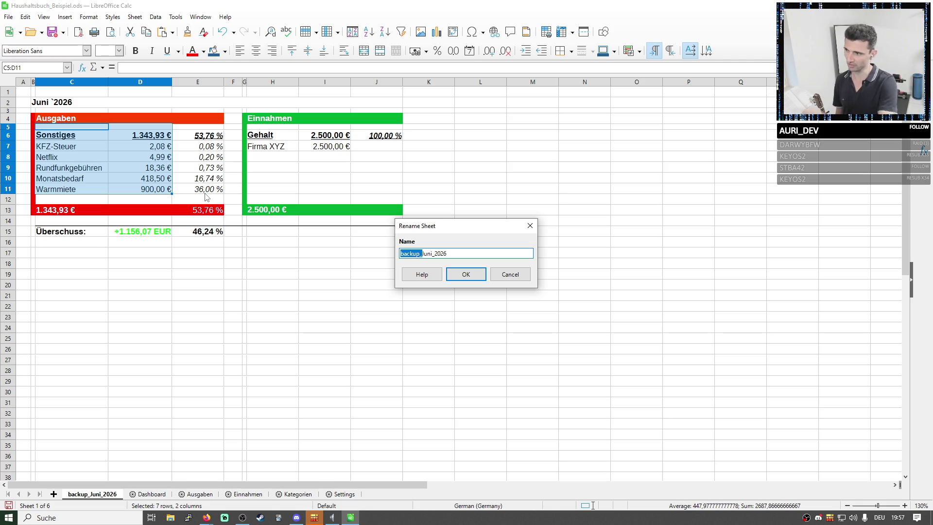
{"action": "key", "text": "BackSpace"}
{"action": "key", "text": "Return"}
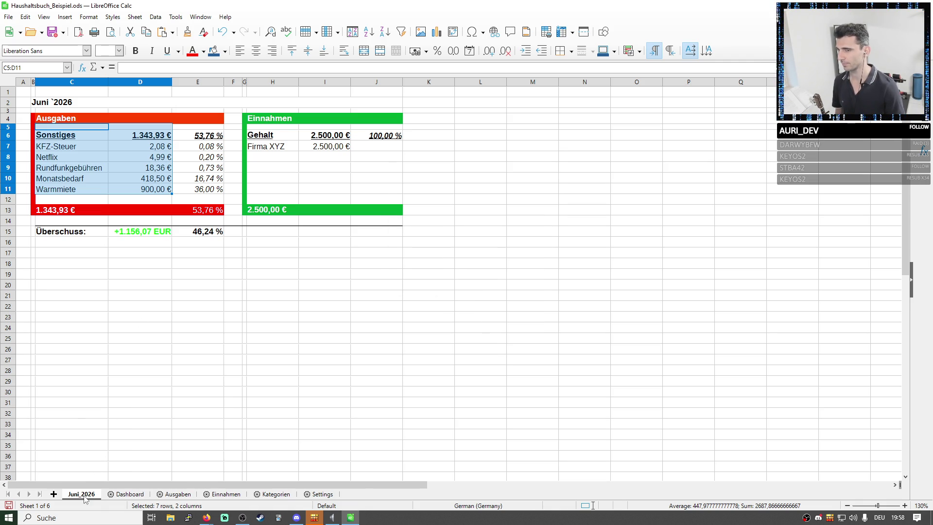
{"action": "left_click", "coordinate": [428, 242]}
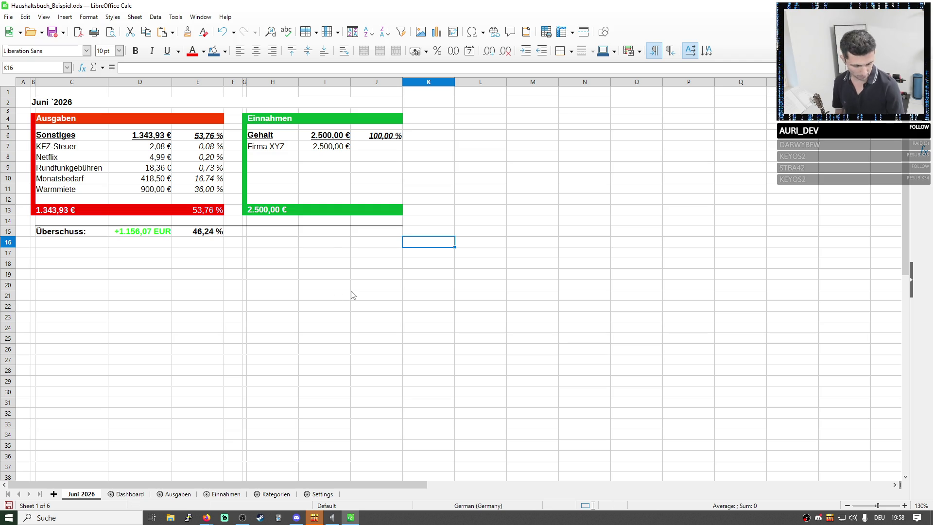
{"action": "left_click", "coordinate": [52, 32]}
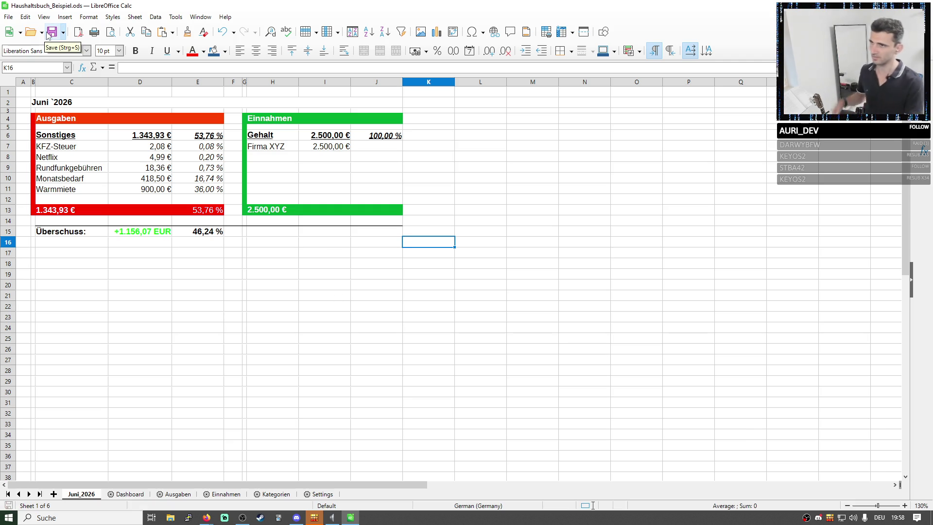
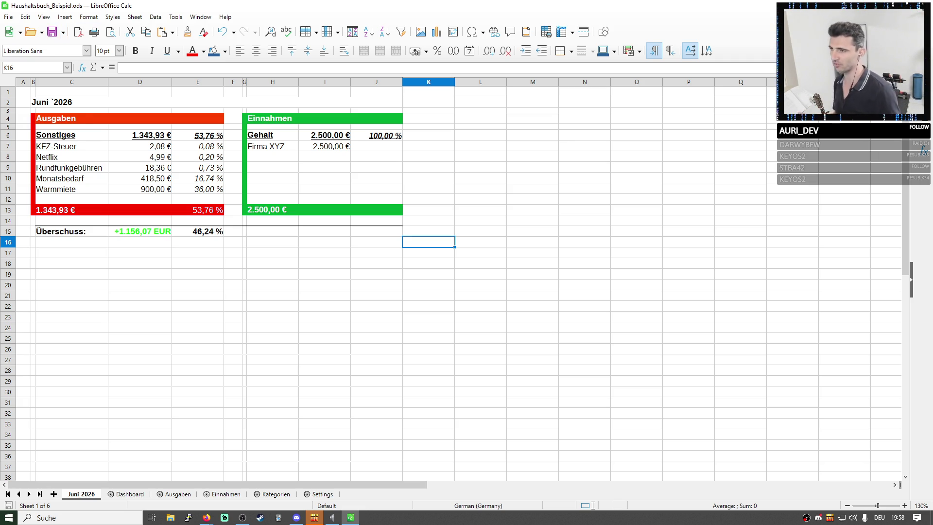
- Review the Settings, Kategorien, Einnahmen, Ausgaben and Dashboard sheets, then the Juni_2026 summary around Sonstiges in C6
{"action": "left_click", "coordinate": [319, 498]}
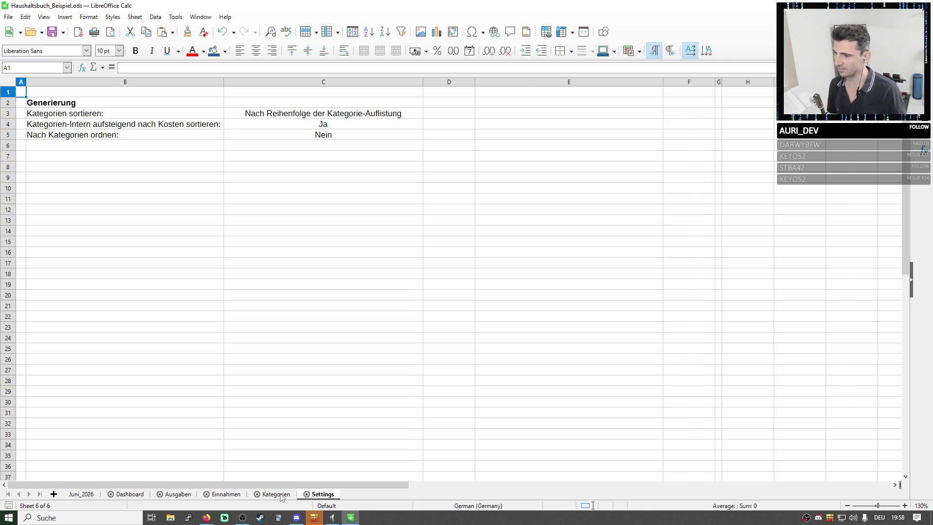
{"action": "left_click", "coordinate": [275, 495]}
{"action": "left_click", "coordinate": [225, 494]}
{"action": "left_click", "coordinate": [178, 494]}
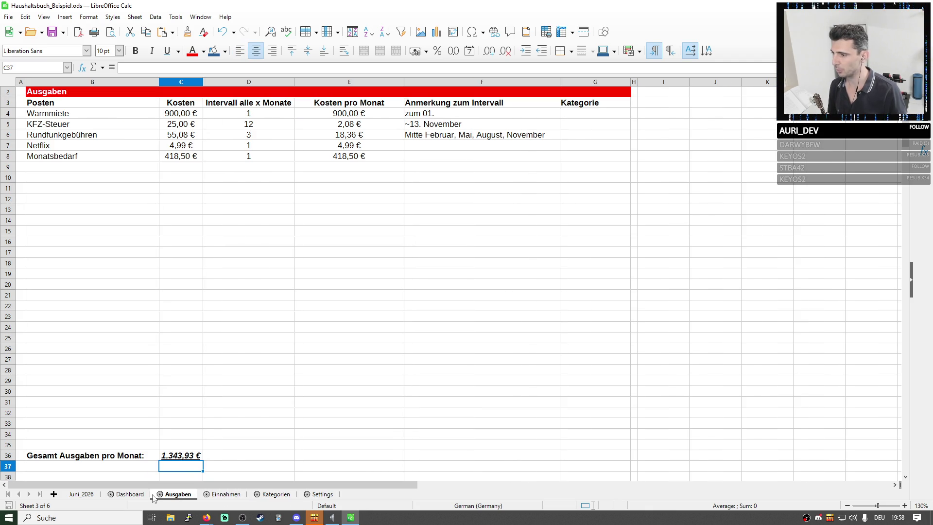
{"action": "left_click", "coordinate": [130, 494]}
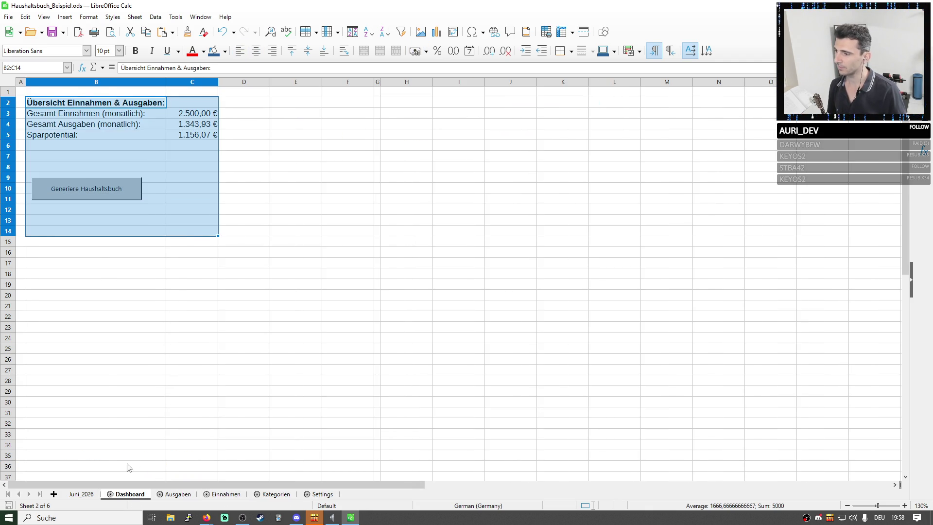
{"action": "left_click", "coordinate": [81, 494]}
{"action": "left_click_drag", "start_coordinate": [377, 263], "coordinate": [197, 157]}
{"action": "left_click_drag", "start_coordinate": [147, 139], "coordinate": [32, 102]}
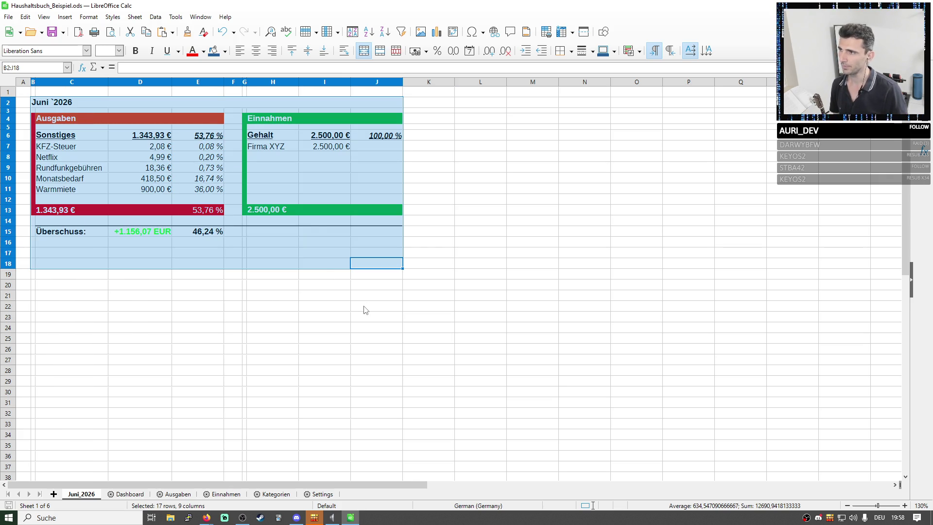
{"action": "left_click", "coordinate": [72, 135]}
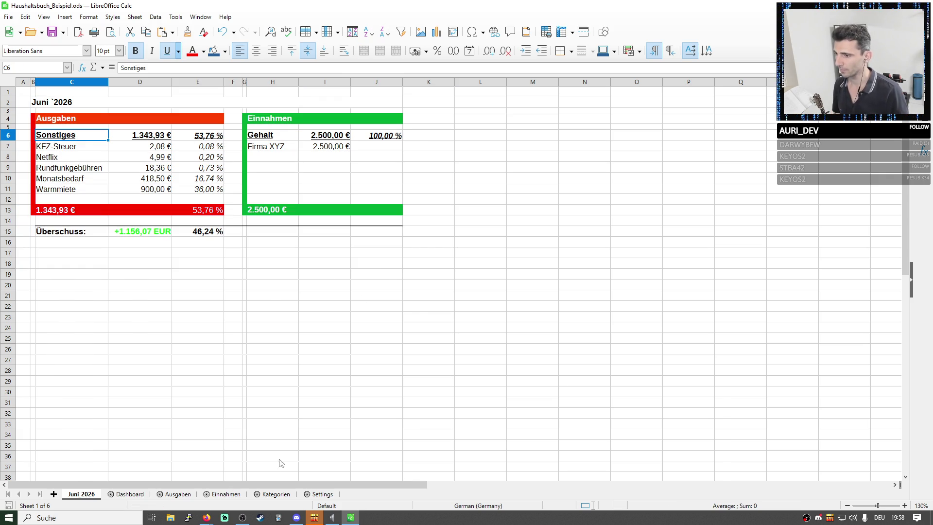
- Categorise the Gehalt income row on Einnahmen as Gehalt via the G4 dropdown
{"action": "left_click", "coordinate": [276, 494]}
{"action": "left_click", "coordinate": [321, 114]}
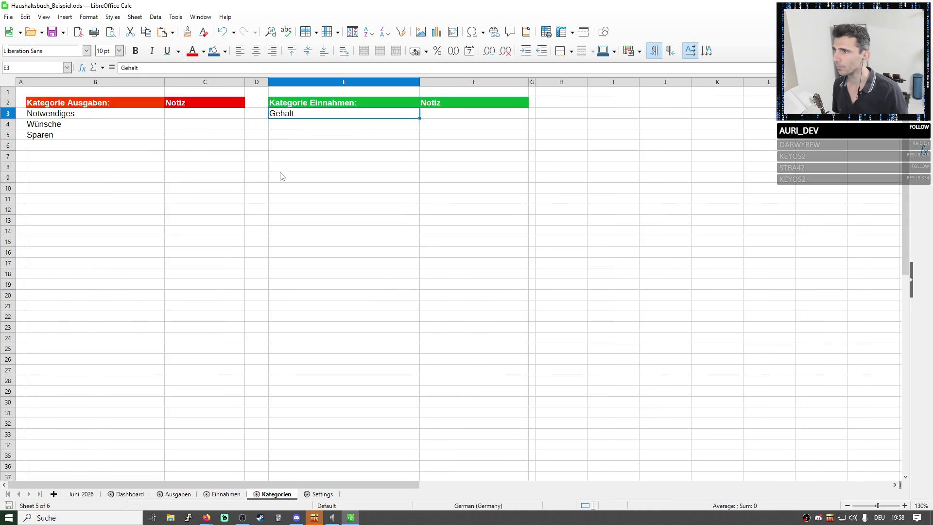
{"action": "left_click", "coordinate": [225, 495]}
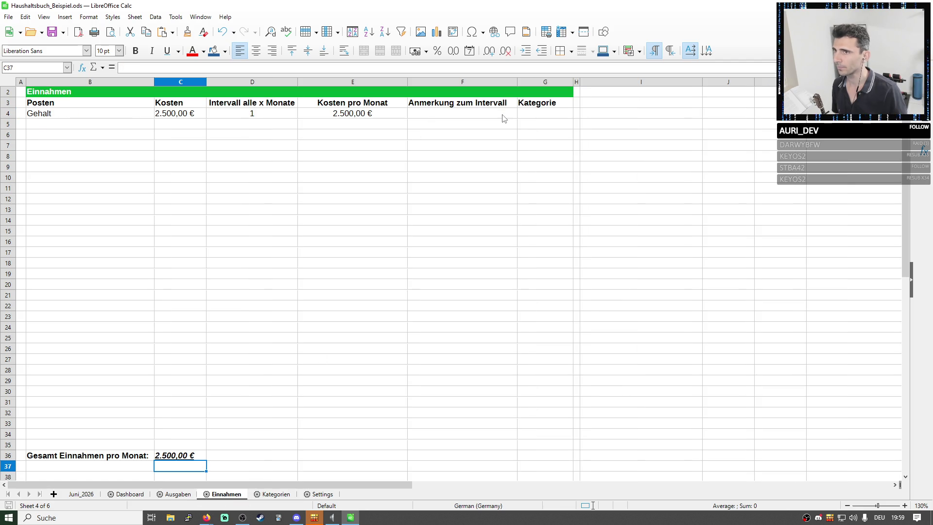
{"action": "left_click", "coordinate": [540, 115]}
{"action": "left_click", "coordinate": [576, 115]}
{"action": "left_click", "coordinate": [545, 129]}
{"action": "left_click", "coordinate": [462, 189]}
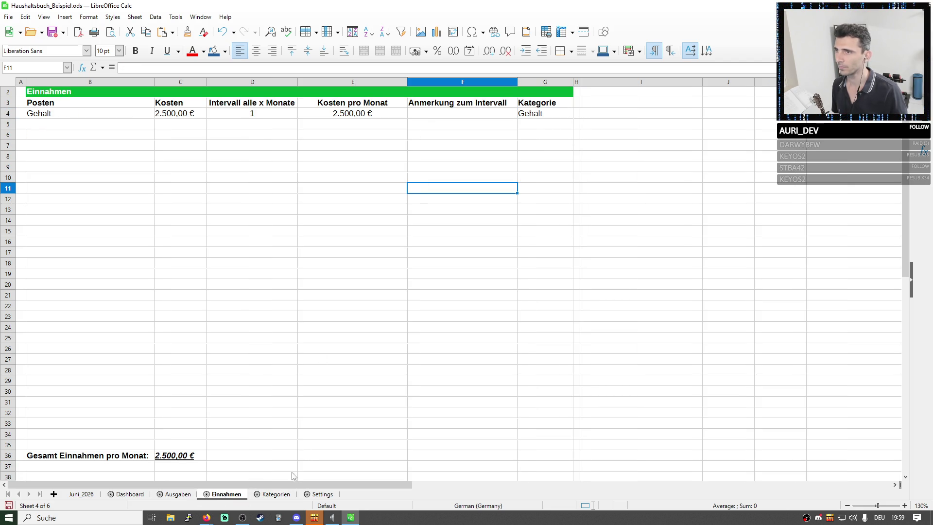
- Return to the Juni_2026 summary via Ausgaben and save the workbook
{"action": "left_click", "coordinate": [177, 494]}
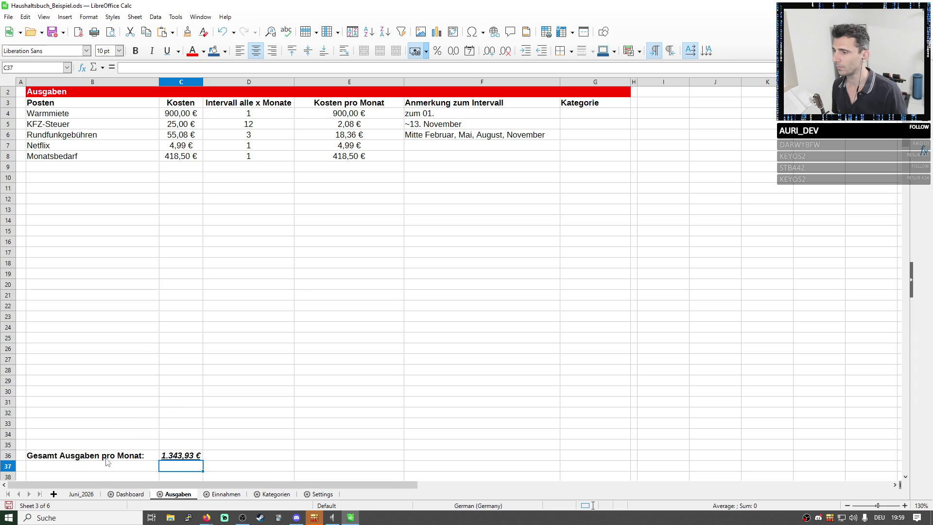
{"action": "left_click", "coordinate": [81, 494]}
{"action": "left_click", "coordinate": [52, 31]}
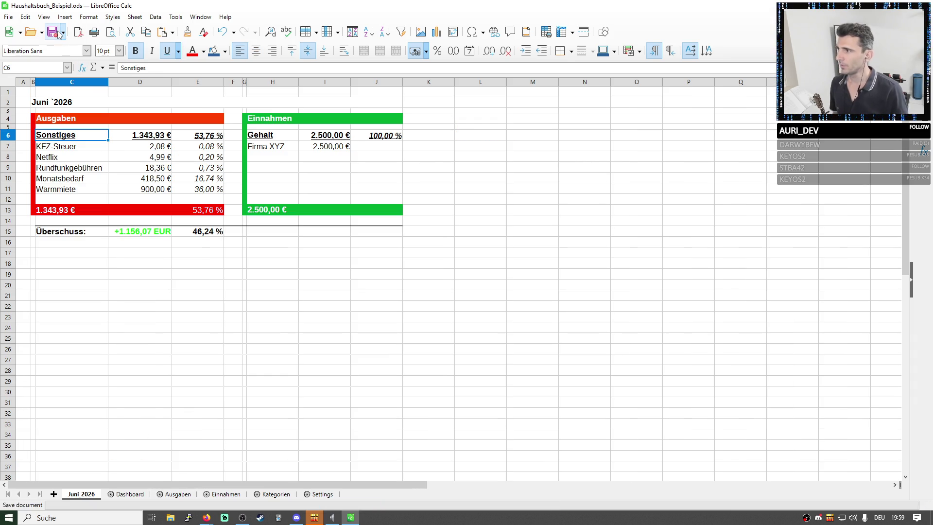
{"action": "left_click", "coordinate": [336, 243]}
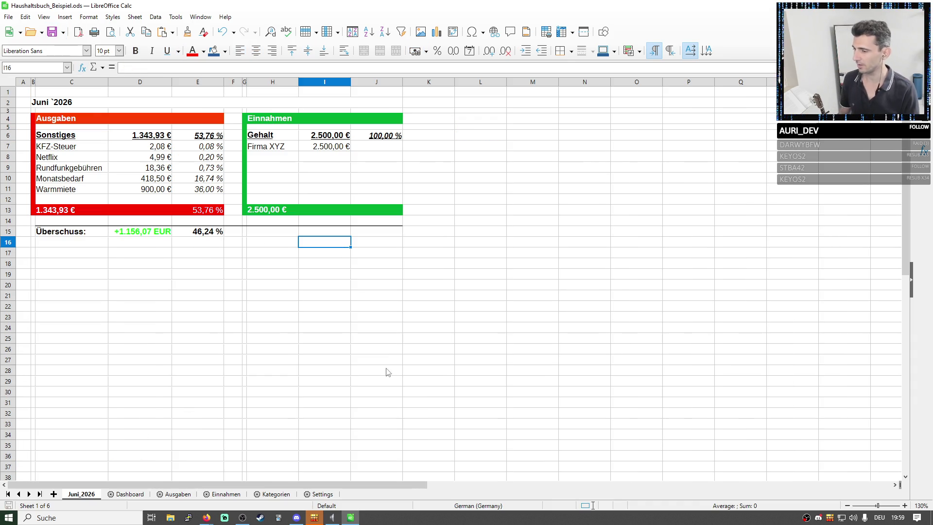
- Inspect the Kategorien sortieren setting, the category list B3:B6, Ausgaben's empty Kategorie cells and the summary's expense amounts D7:D11
{"action": "left_click", "coordinate": [323, 494]}
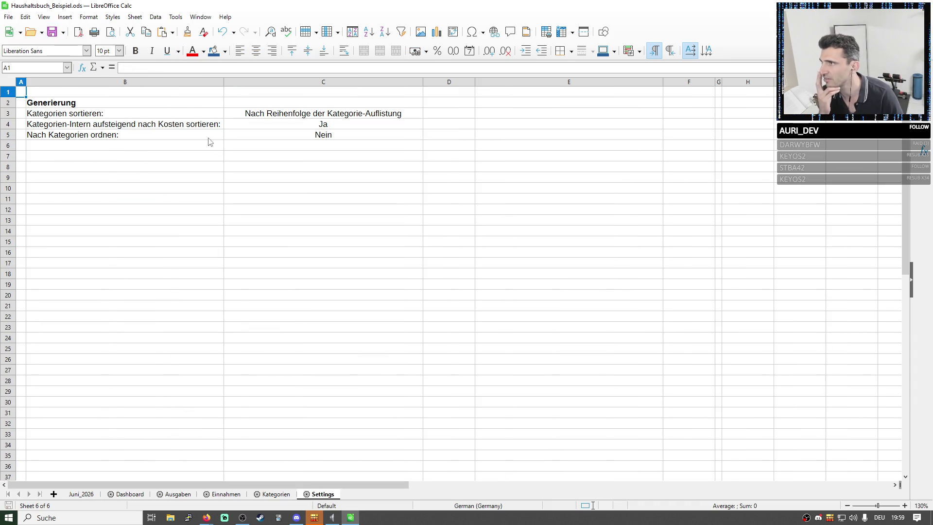
{"action": "left_click", "coordinate": [125, 113]}
{"action": "left_click", "coordinate": [266, 114]}
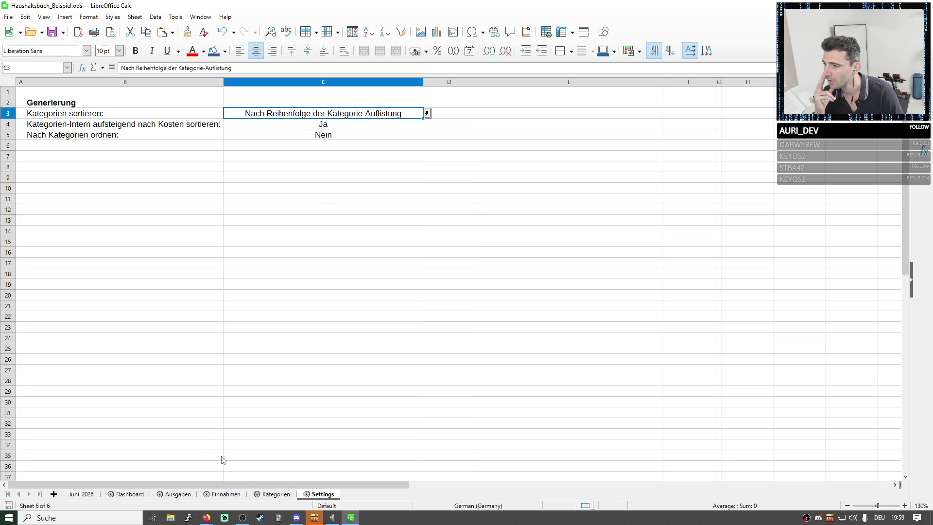
{"action": "left_click", "coordinate": [275, 494]}
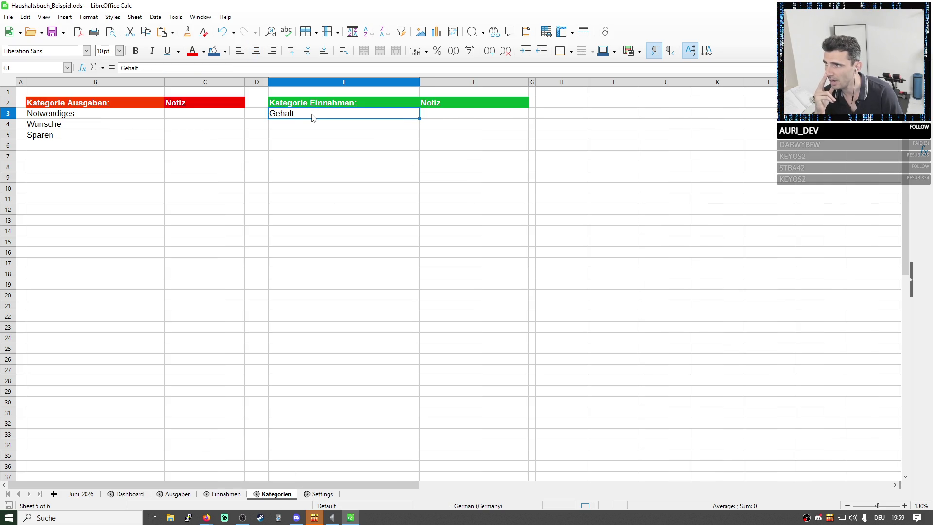
{"action": "left_click_drag", "start_coordinate": [110, 113], "coordinate": [109, 145]}
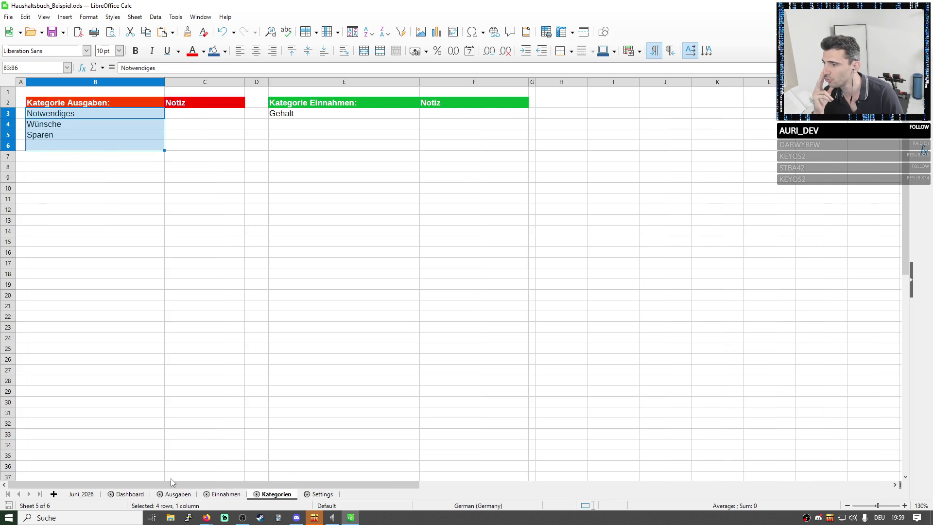
{"action": "left_click", "coordinate": [175, 494]}
{"action": "left_click_drag", "start_coordinate": [595, 114], "coordinate": [596, 188]}
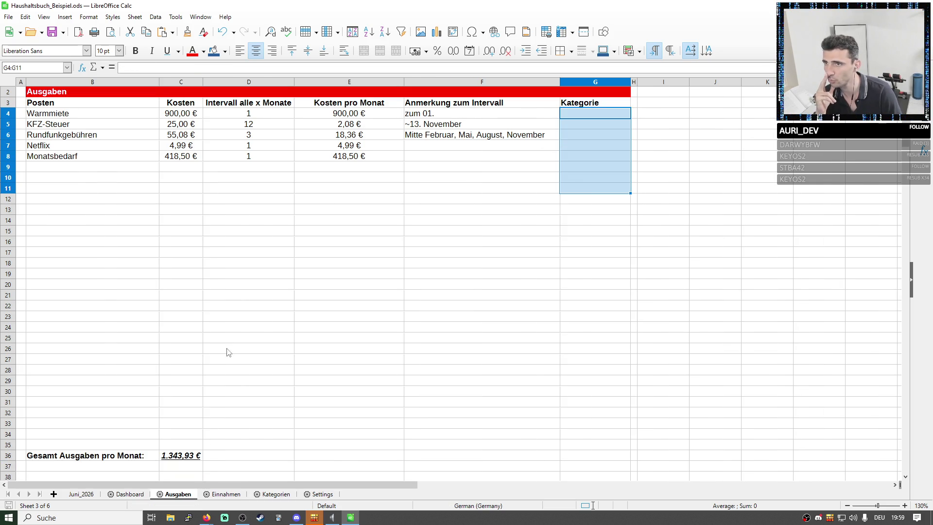
{"action": "left_click", "coordinate": [130, 495]}
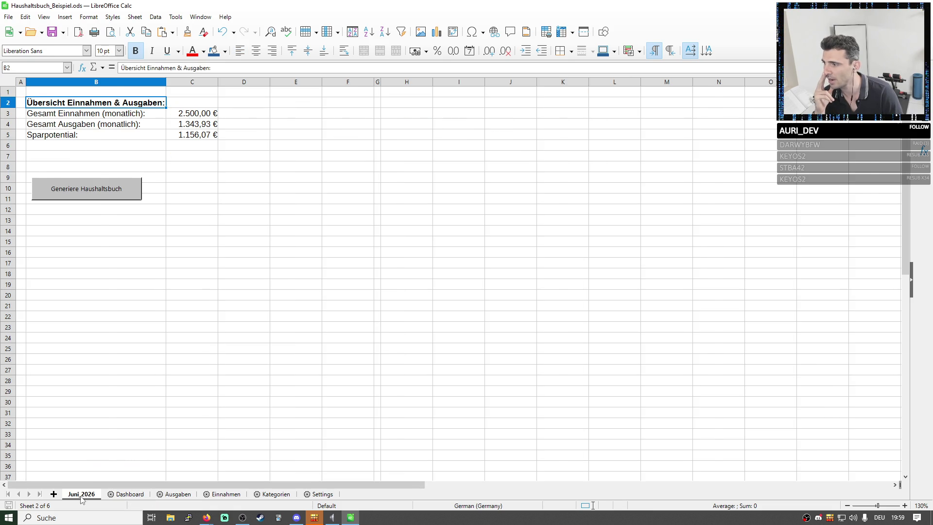
{"action": "left_click", "coordinate": [81, 494]}
{"action": "left_click", "coordinate": [71, 137]}
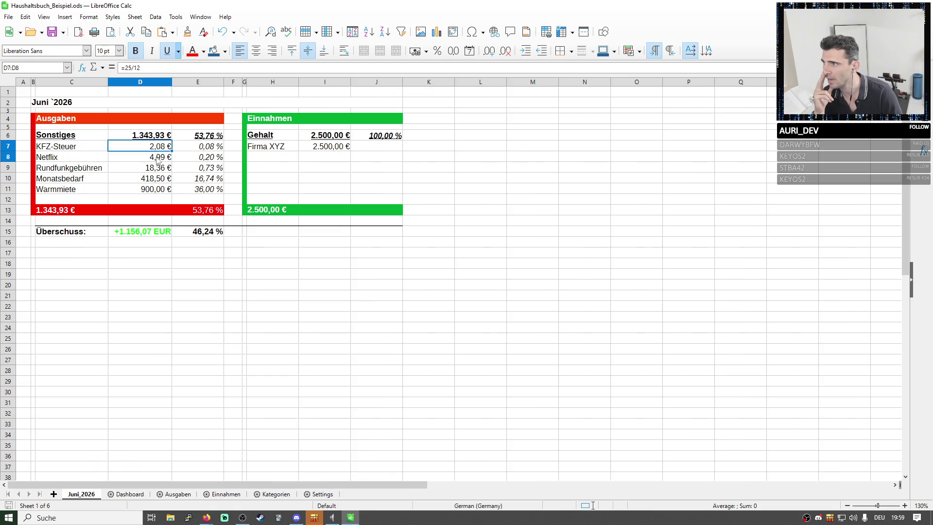
{"action": "left_click_drag", "start_coordinate": [145, 147], "coordinate": [145, 190]}
- Check the cost-sorting setting in C4 against the summary's expense names and amounts, then the Gehalt row and category on Einnahmen
{"action": "left_click", "coordinate": [323, 494]}
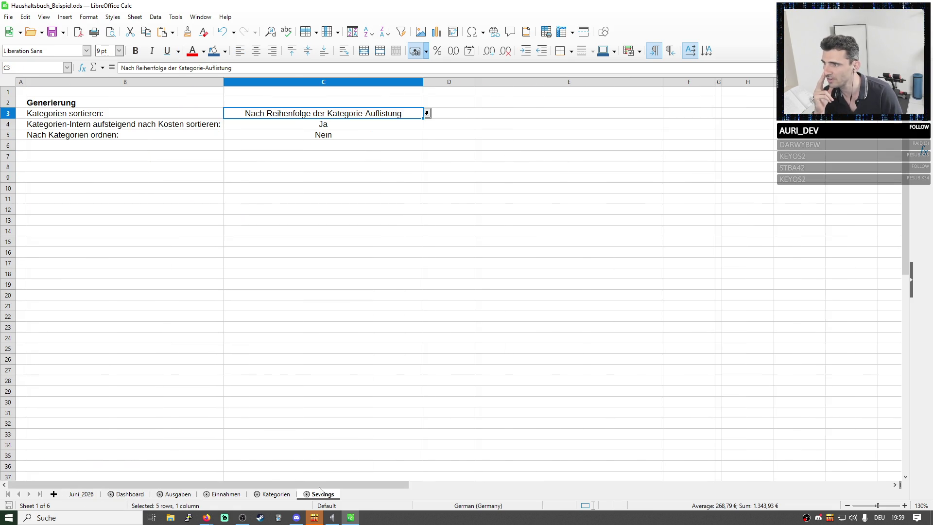
{"action": "left_click", "coordinate": [124, 135]}
{"action": "left_click", "coordinate": [86, 124]}
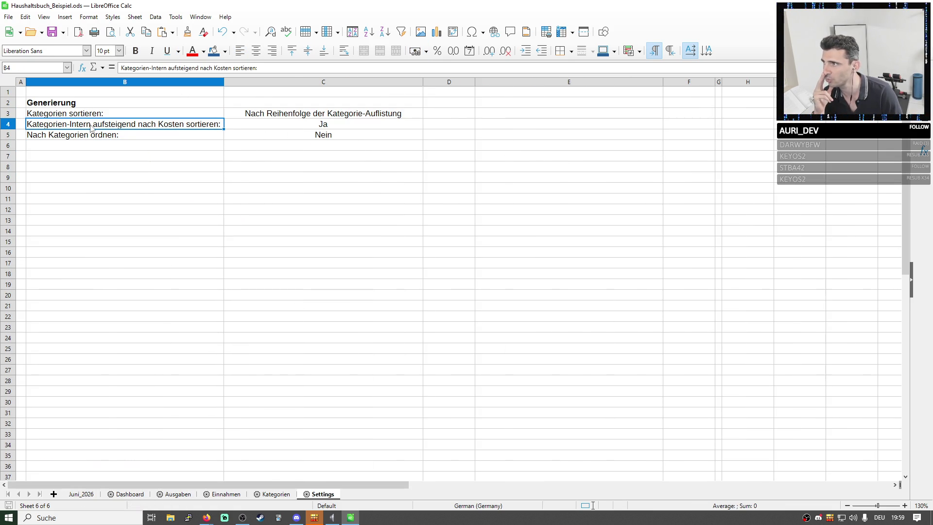
{"action": "left_click", "coordinate": [271, 129]}
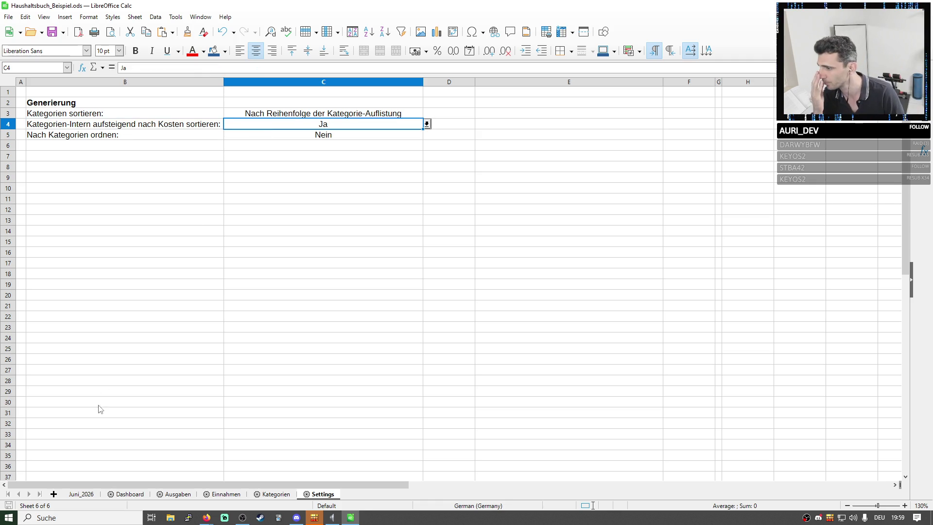
{"action": "left_click", "coordinate": [81, 494]}
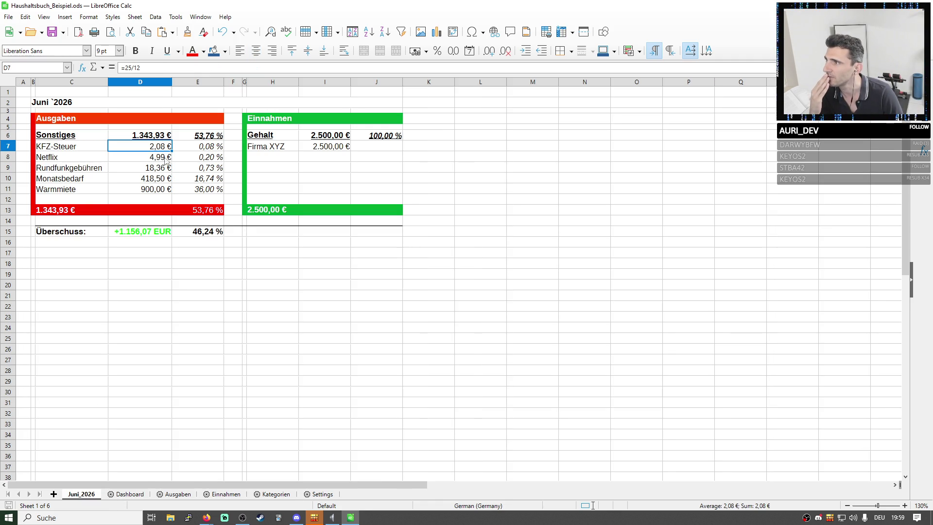
{"action": "left_click_drag", "start_coordinate": [157, 146], "coordinate": [163, 190]}
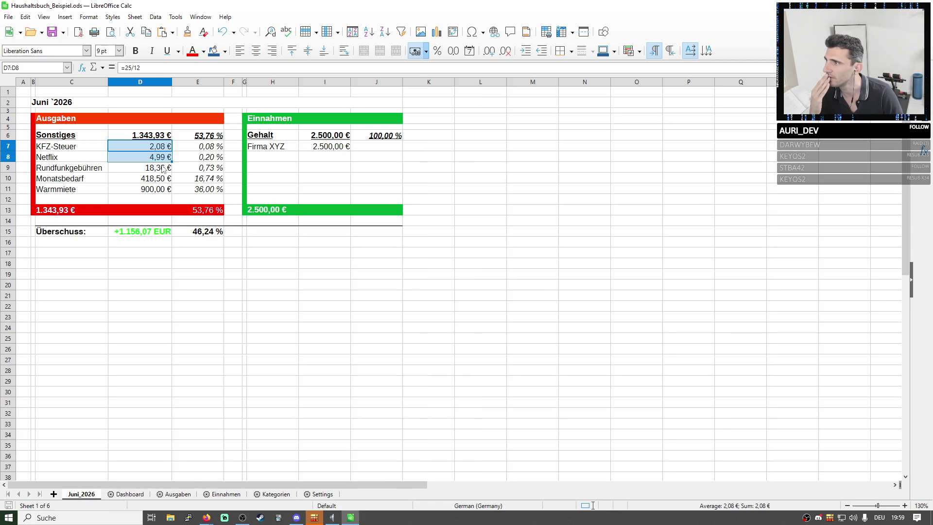
{"action": "left_click", "coordinate": [88, 138]}
{"action": "left_click_drag", "start_coordinate": [73, 146], "coordinate": [73, 189]}
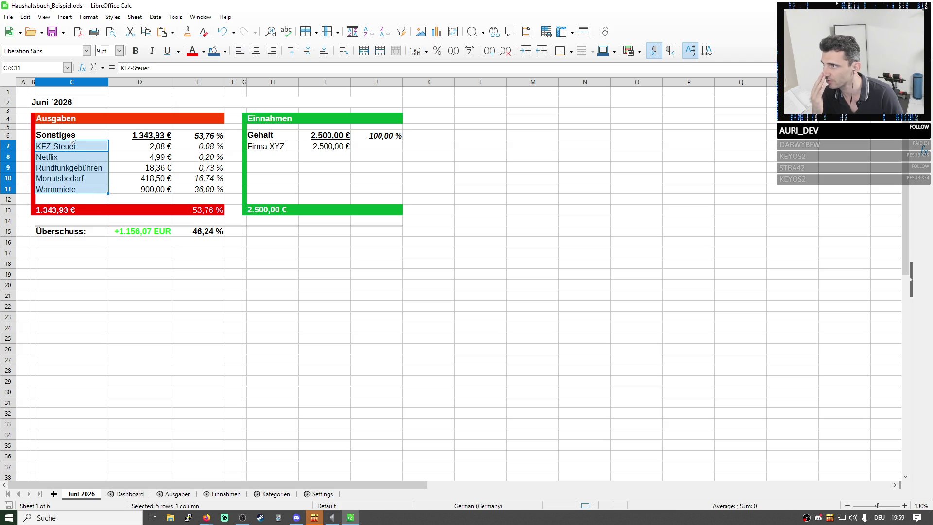
{"action": "left_click", "coordinate": [260, 140]}
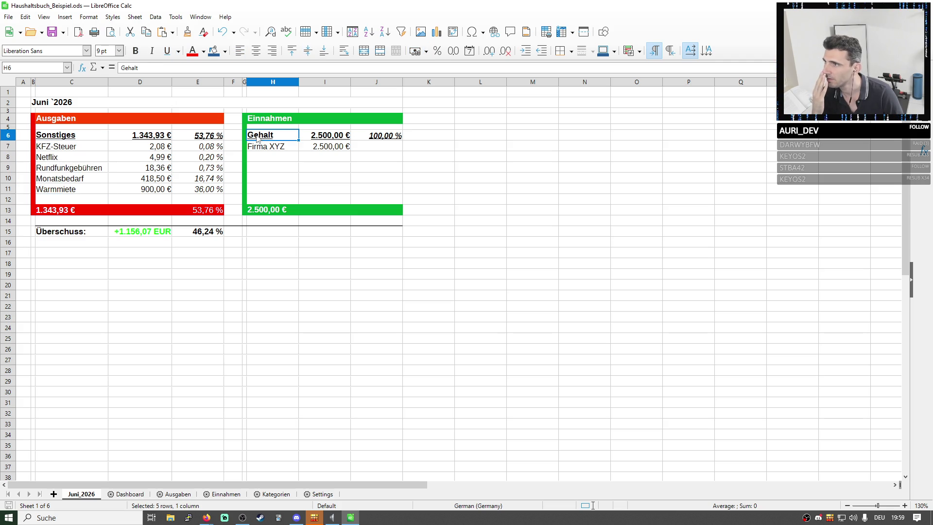
{"action": "left_click", "coordinate": [222, 494]}
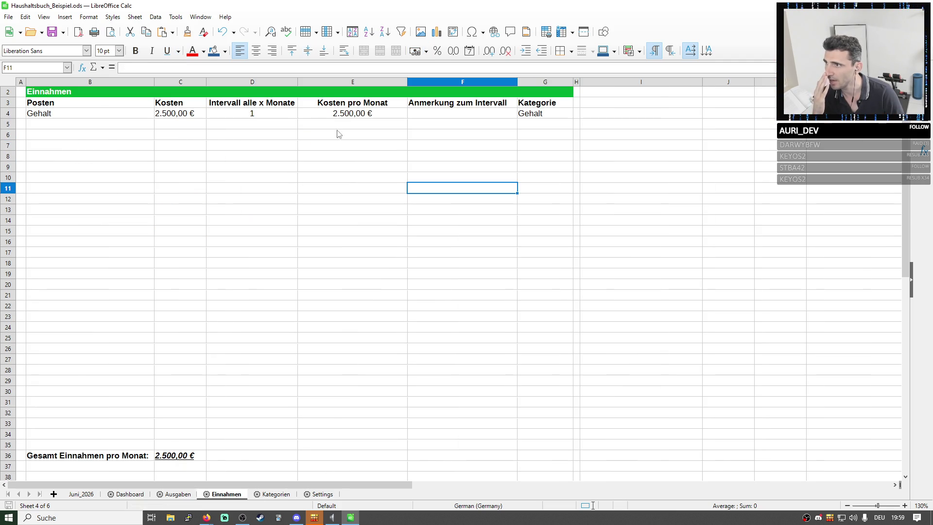
{"action": "left_click", "coordinate": [68, 115]}
{"action": "left_click", "coordinate": [553, 113]}
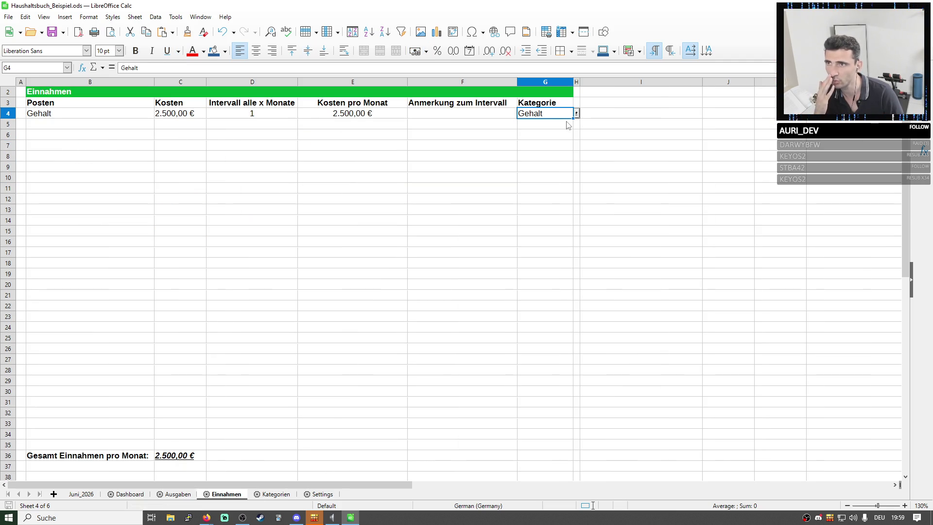
- Shorten the income item in B4 from 'Gehalt Firma XYZ' to 'Firma XYZ' and show the Juni_2026 summary
{"action": "double_click", "coordinate": [96, 113]}
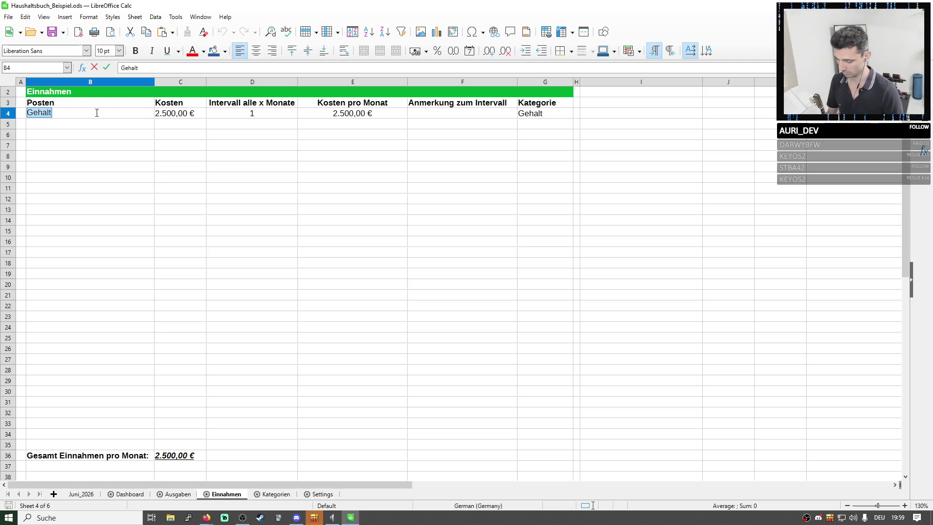
{"action": "key", "text": "End"}
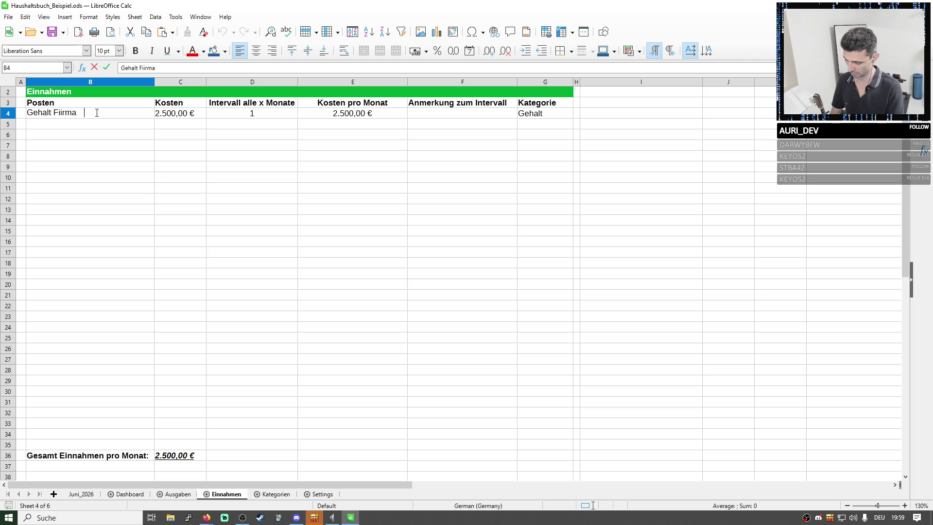
{"action": "type", "text": "XYZ"}
{"action": "left_click", "coordinate": [98, 143]}
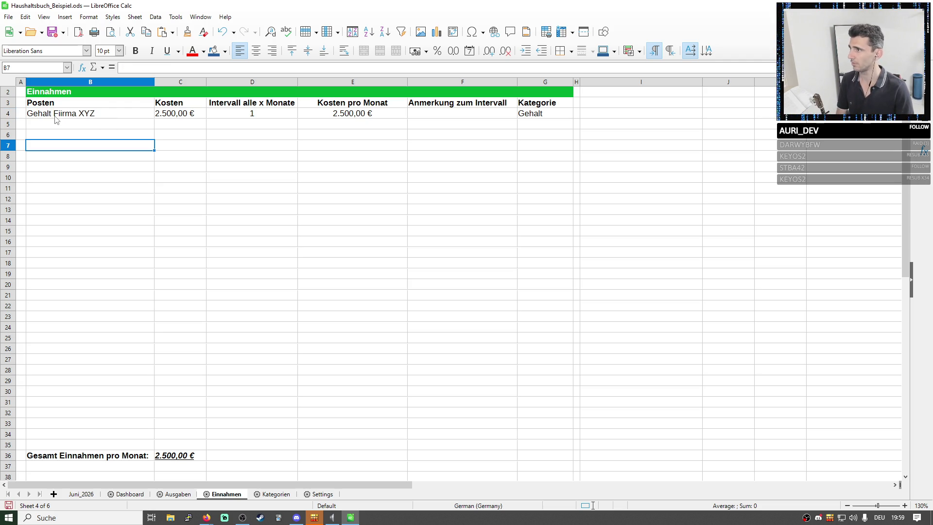
{"action": "double_click", "coordinate": [62, 115]}
{"action": "double_click", "coordinate": [40, 113]}
{"action": "left_click", "coordinate": [53, 113]}
{"action": "key", "text": "shift+Home"}
{"action": "key", "text": "Delete"}
{"action": "key", "text": "Return"}
{"action": "key", "text": "Up"}
{"action": "left_click", "coordinate": [81, 494]}
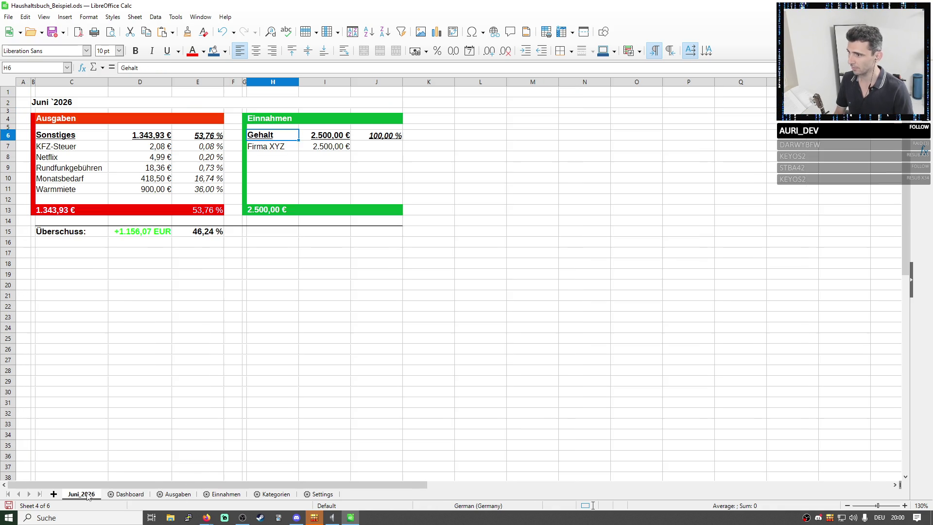
- Compare the summary's income and expense entries with Ausgaben's items, costs and monthly cost formula in E4
{"action": "left_click", "coordinate": [271, 146]}
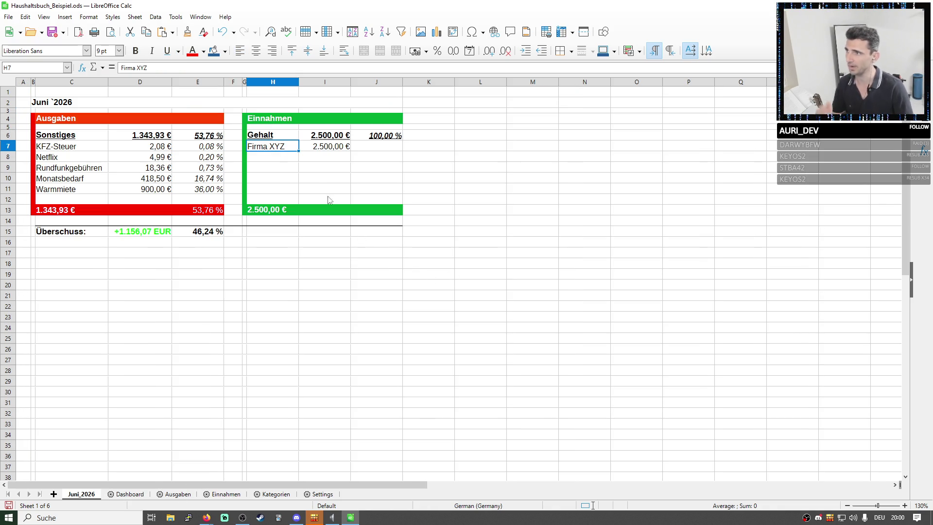
{"action": "left_click_drag", "start_coordinate": [271, 146], "coordinate": [271, 189]}
{"action": "left_click_drag", "start_coordinate": [73, 147], "coordinate": [72, 189]}
{"action": "left_click", "coordinate": [178, 495]}
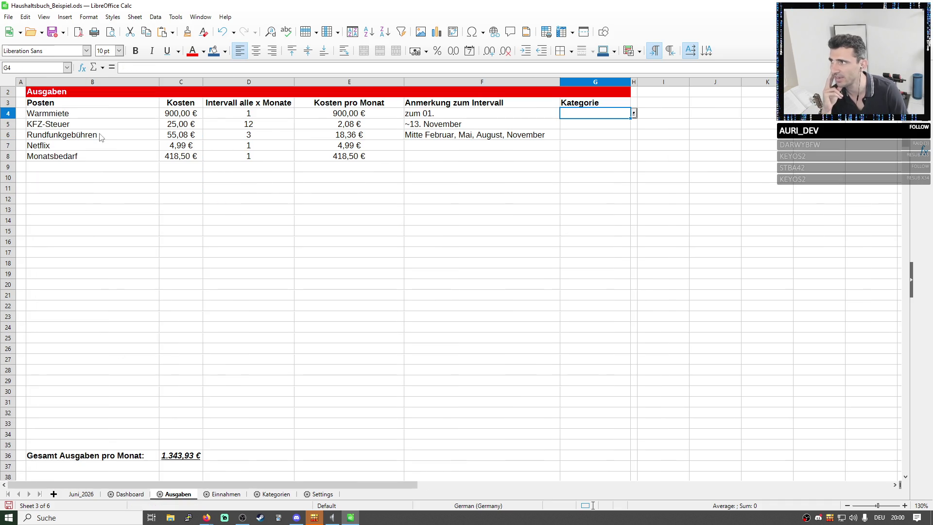
{"action": "left_click_drag", "start_coordinate": [99, 113], "coordinate": [101, 156]}
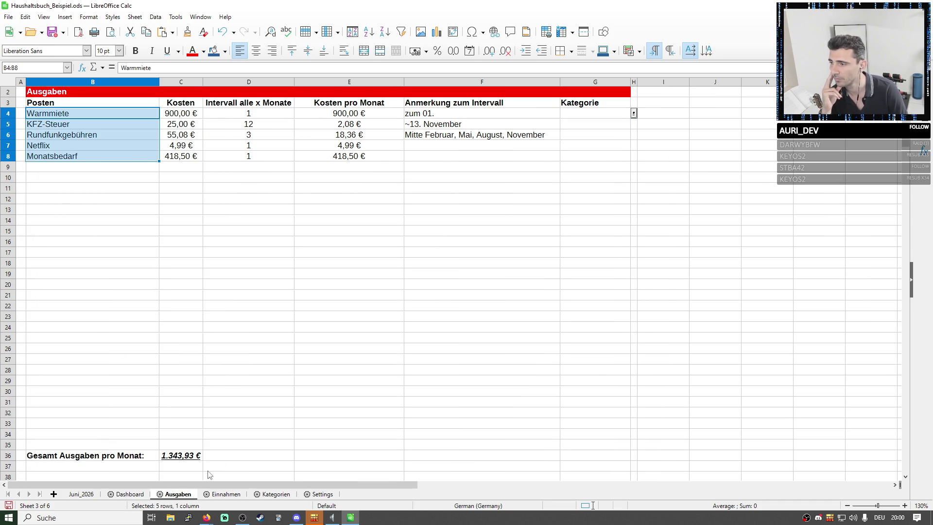
{"action": "left_click_drag", "start_coordinate": [181, 113], "coordinate": [181, 156]}
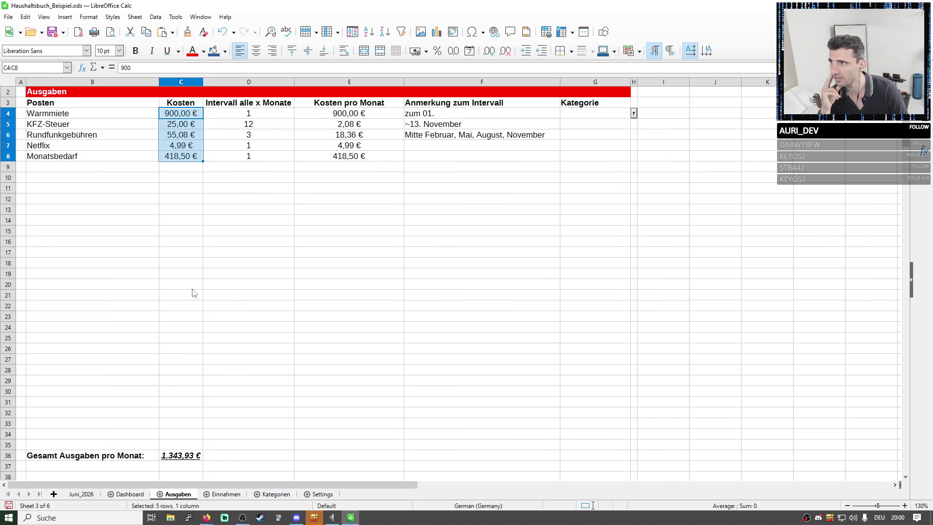
{"action": "left_click", "coordinate": [353, 114], "text": "ctrl"}
{"action": "left_click_drag", "start_coordinate": [353, 113], "coordinate": [353, 156]}
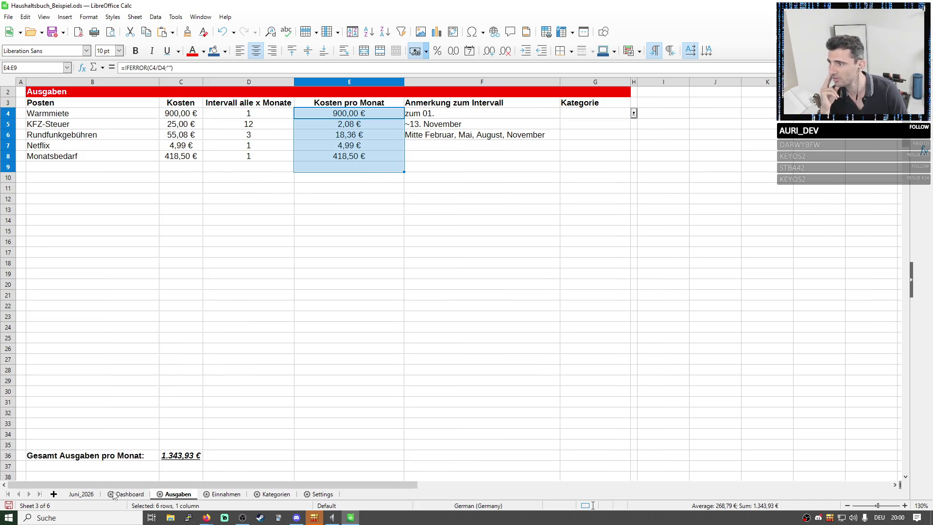
{"action": "left_click", "coordinate": [81, 495]}
{"action": "left_click_drag", "start_coordinate": [155, 136], "coordinate": [159, 202]}
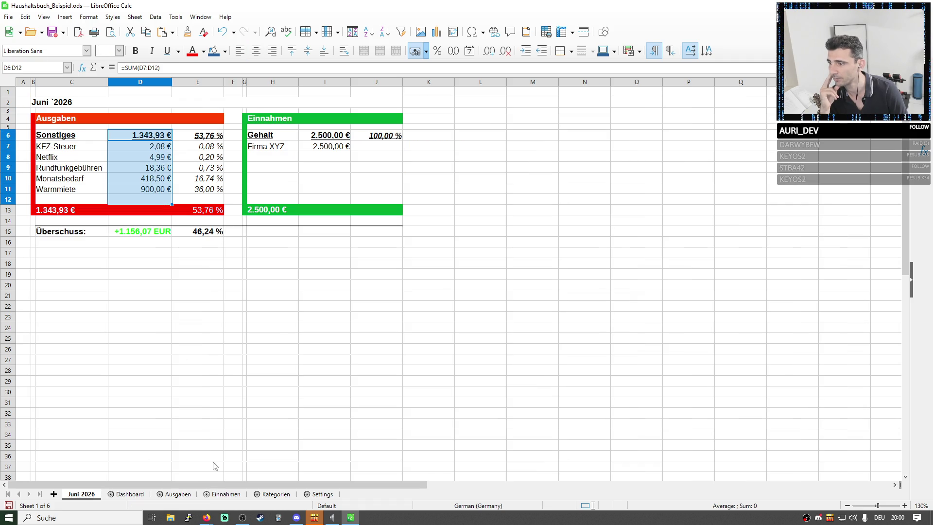
- Recheck Ausgaben's monthly costs E4:E8 and empty Kategorie column, review the summary's Ausgaben block, then show Settings
{"action": "left_click", "coordinate": [172, 494]}
{"action": "left_click", "coordinate": [349, 114]}
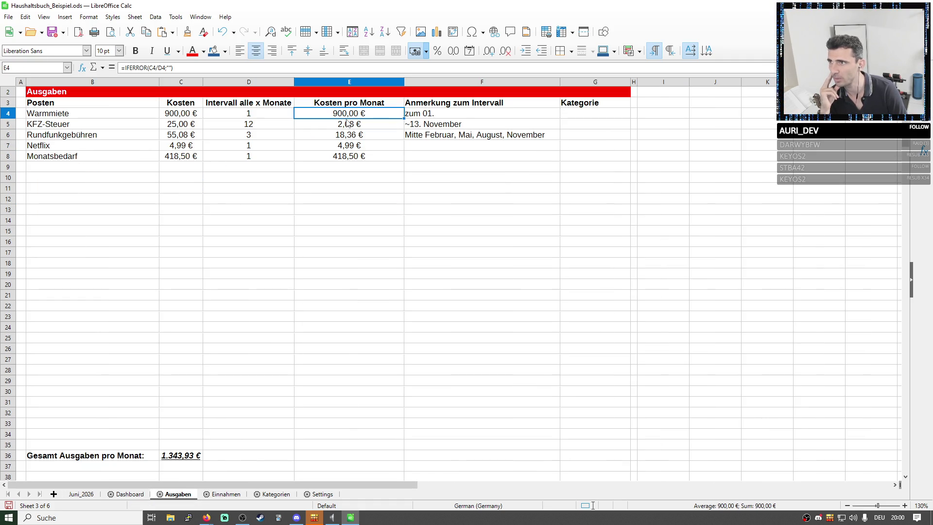
{"action": "left_click_drag", "start_coordinate": [350, 116], "coordinate": [350, 156]}
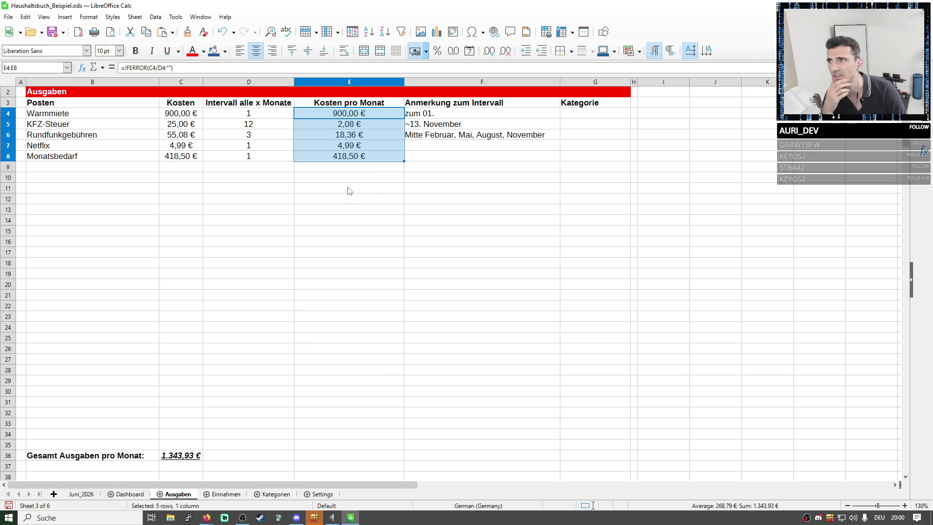
{"action": "left_click_drag", "start_coordinate": [73, 114], "coordinate": [73, 157]}
{"action": "left_click_drag", "start_coordinate": [349, 114], "coordinate": [350, 156]}
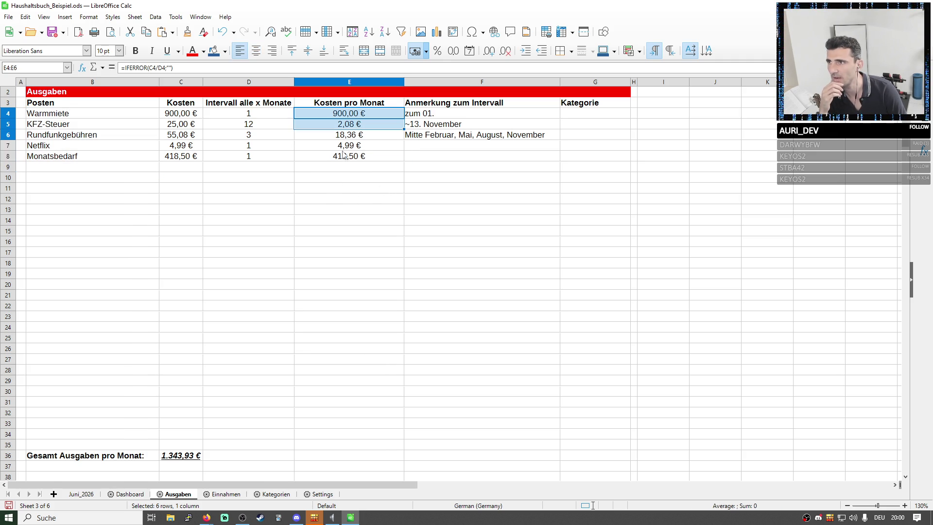
{"action": "left_click_drag", "start_coordinate": [598, 114], "coordinate": [599, 156]}
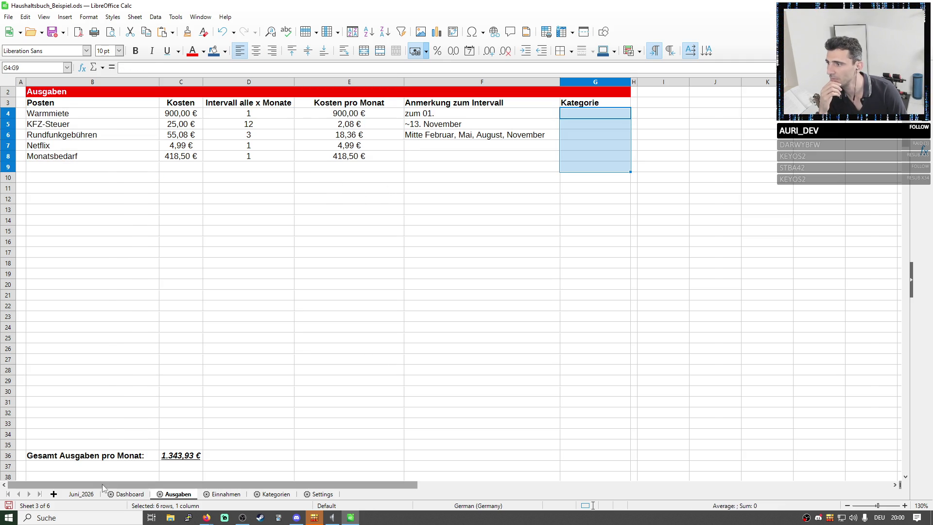
{"action": "left_click", "coordinate": [81, 494]}
{"action": "left_click_drag", "start_coordinate": [73, 135], "coordinate": [208, 191]}
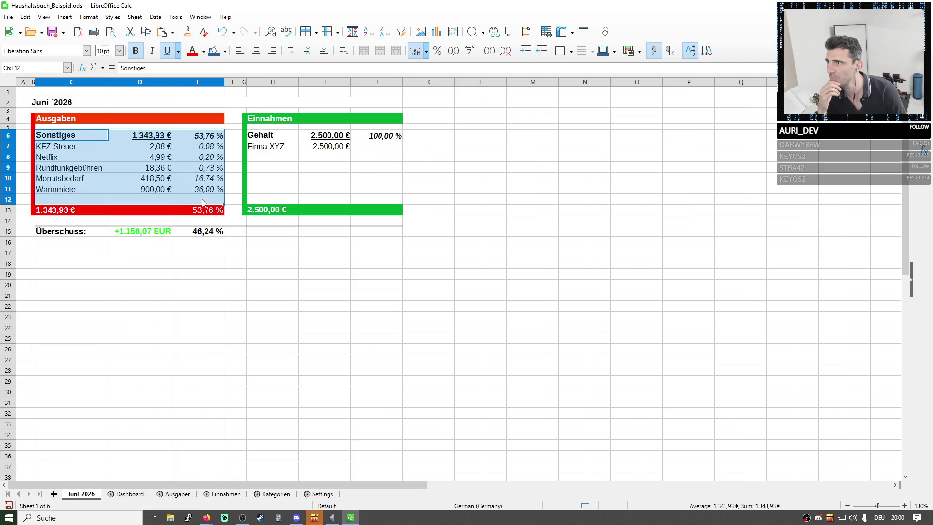
{"action": "key", "text": "ctrl+z"}
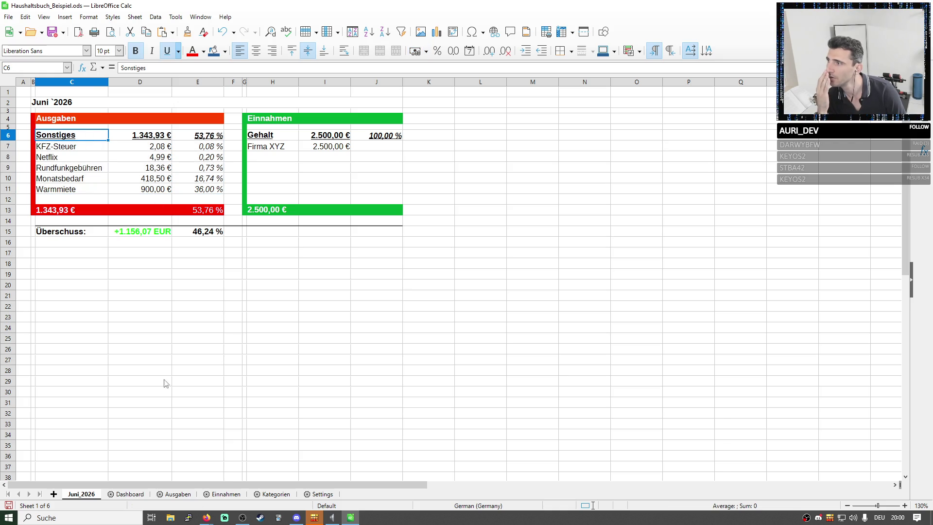
{"action": "left_click", "coordinate": [321, 494]}
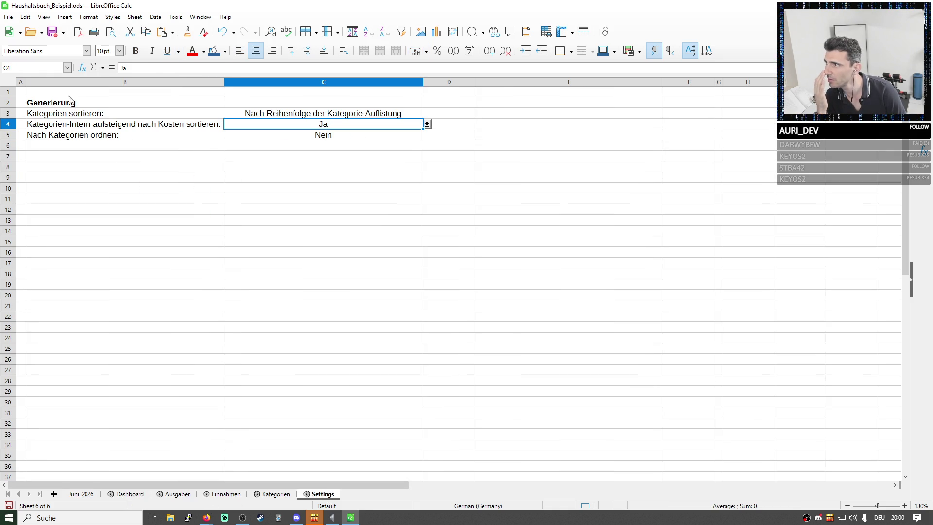
- Check the Kategorien sortieren value in C3, then select the expense category names on Kategorien
{"action": "left_click", "coordinate": [124, 115]}
{"action": "left_click", "coordinate": [284, 115]}
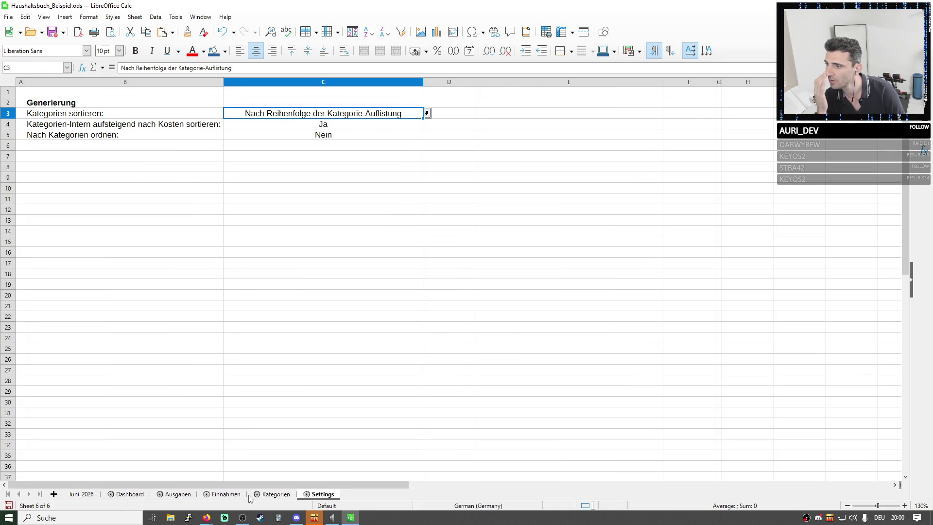
{"action": "left_click", "coordinate": [275, 494]}
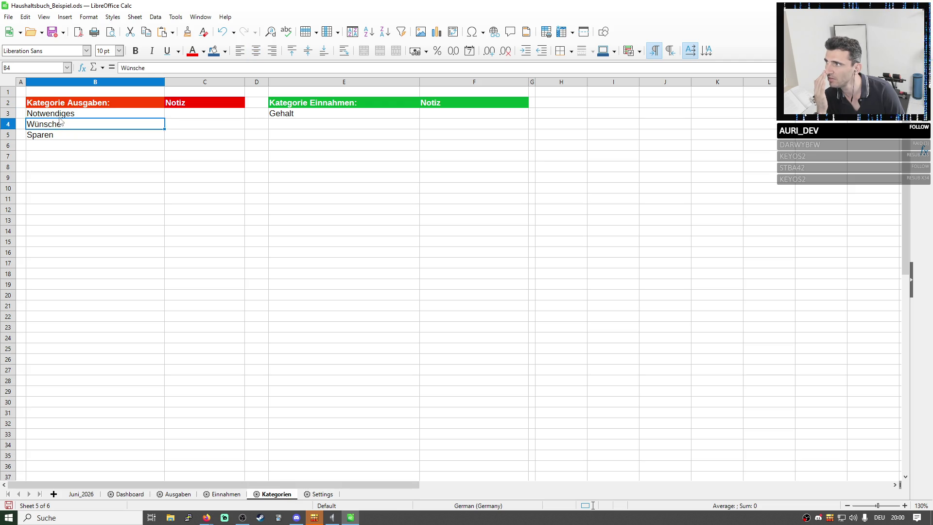
{"action": "left_click_drag", "start_coordinate": [70, 113], "coordinate": [65, 146]}
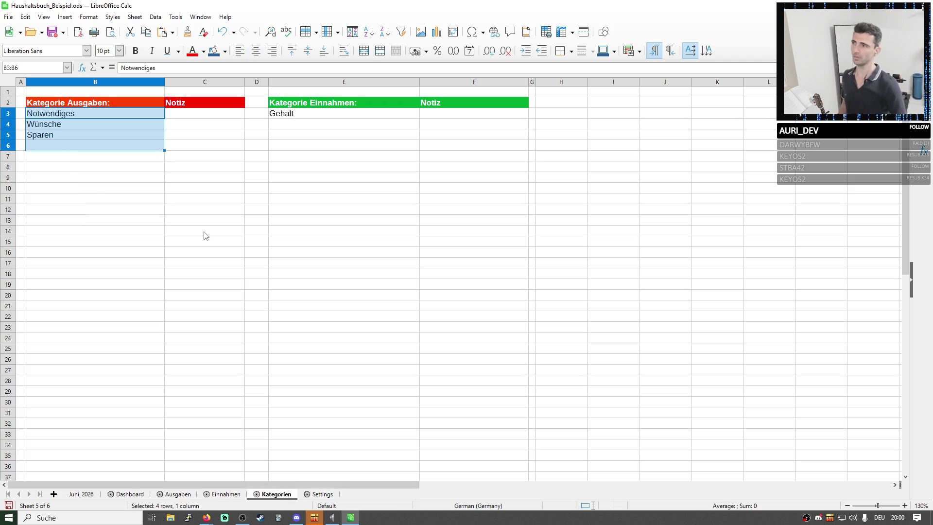
- Reorder the expense categories to Notwendiges, Sparen, Wünsche by cutting and pasting the cells
{"action": "left_click", "coordinate": [76, 125]}
{"action": "key", "text": "Delete"}
{"action": "left_click", "coordinate": [80, 145]}
{"action": "type", "text": "Wünsche"}
{"action": "left_click", "coordinate": [88, 177]}
{"action": "left_click_drag", "start_coordinate": [85, 136], "coordinate": [81, 146]}
{"action": "key", "text": "ctrl+x"}
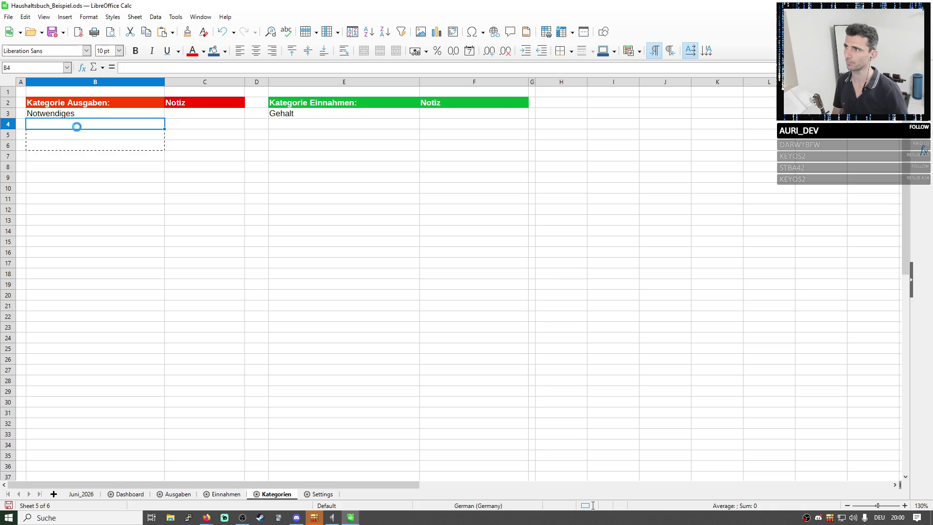
{"action": "left_click", "coordinate": [73, 124]}
{"action": "key", "text": "ctrl+v"}
{"action": "left_click", "coordinate": [204, 136]}
{"action": "left_click", "coordinate": [130, 135]}
{"action": "key", "text": "Up"}
{"action": "key", "text": "Up"}
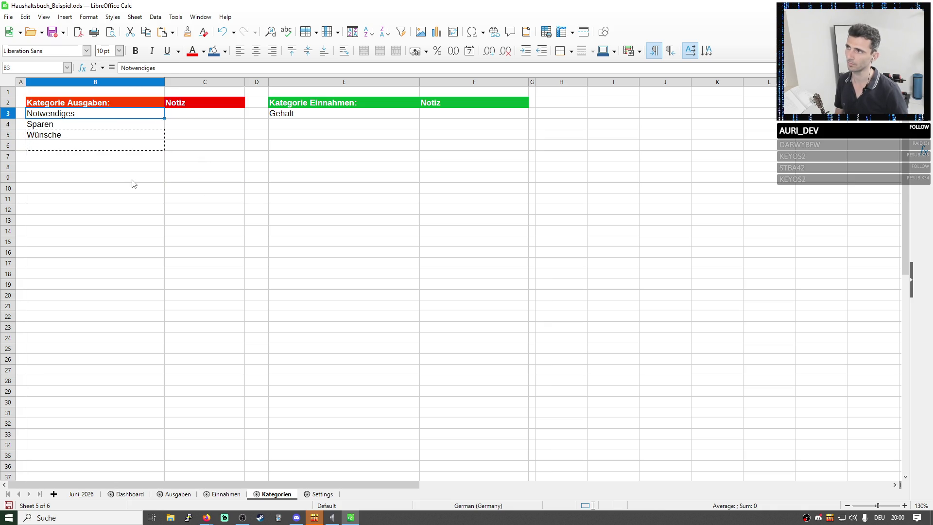
- Review the reordered list B3:B7 and return to the category sort options in Settings C3
{"action": "left_click", "coordinate": [335, 200]}
{"action": "left_click", "coordinate": [77, 115]}
{"action": "left_click_drag", "start_coordinate": [78, 115], "coordinate": [80, 156]}
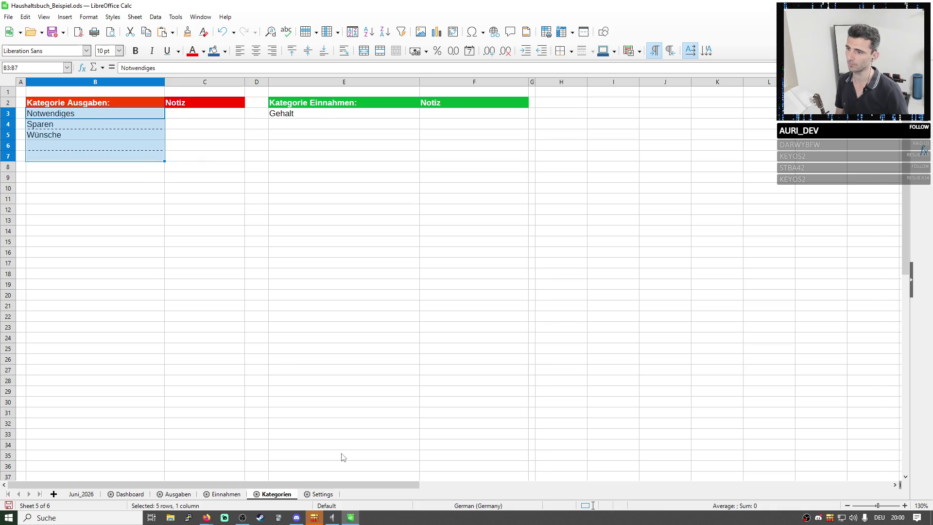
{"action": "left_click", "coordinate": [323, 494]}
{"action": "left_click", "coordinate": [427, 112]}
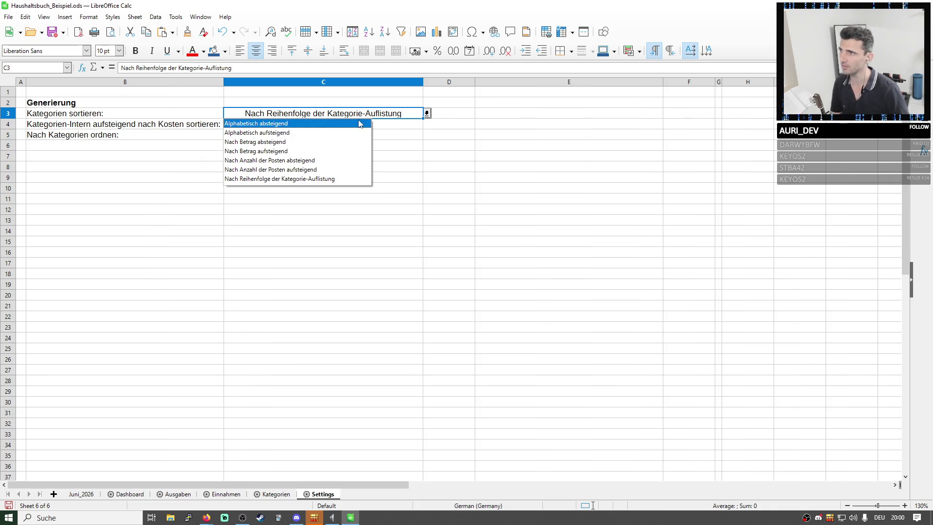
- Try Alphabetisch absteigend then Alphabetisch aufsteigend sorting and view the Juni_2026 summary and Dashboard
{"action": "left_click", "coordinate": [321, 123]}
{"action": "left_click", "coordinate": [427, 113]}
{"action": "left_click", "coordinate": [317, 134]}
{"action": "left_click", "coordinate": [324, 188]}
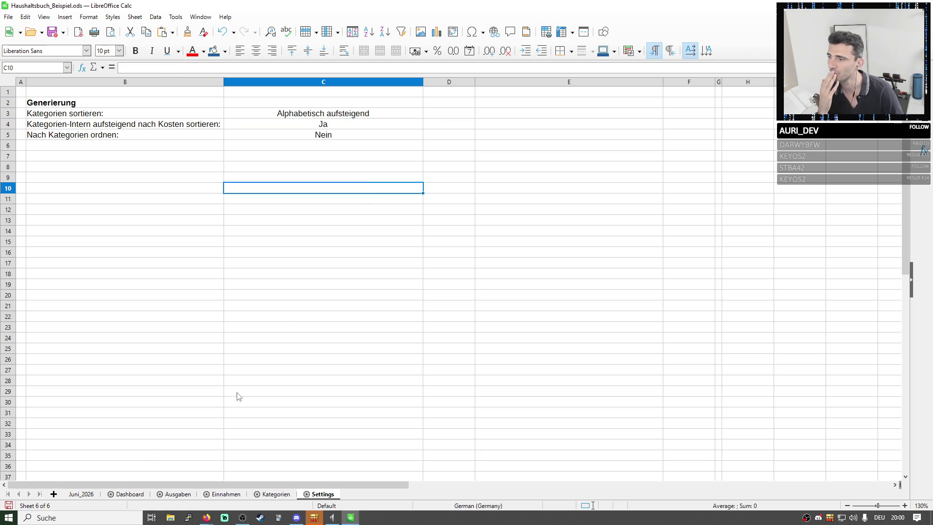
{"action": "left_click", "coordinate": [81, 494]}
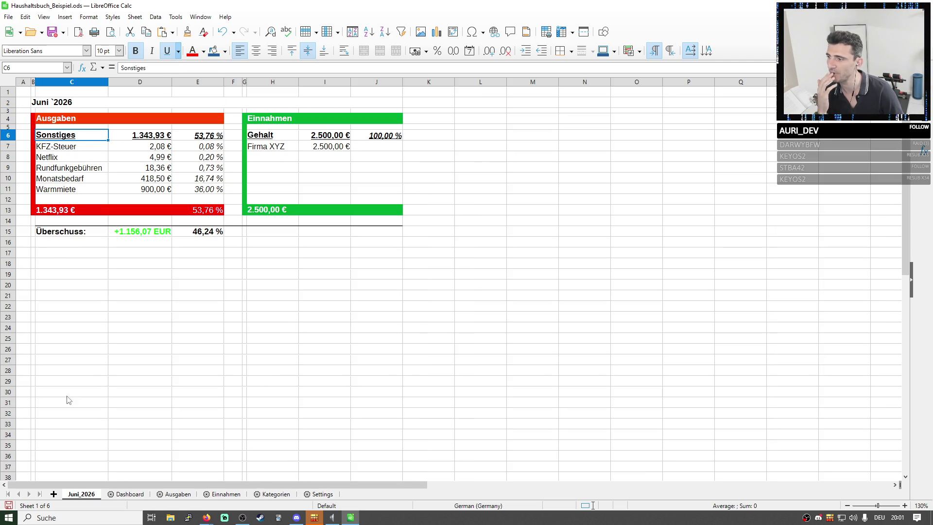
{"action": "left_click", "coordinate": [129, 494]}
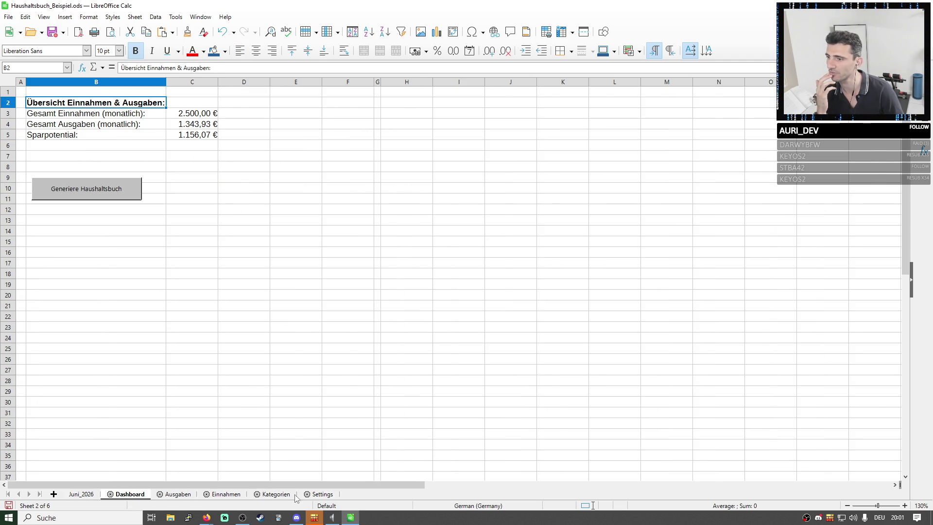
- Set the category sorting in C3 to Nach Anzahl der Posten absteigend
{"action": "left_click", "coordinate": [323, 494]}
{"action": "left_click", "coordinate": [323, 113]}
{"action": "left_click", "coordinate": [427, 113]}
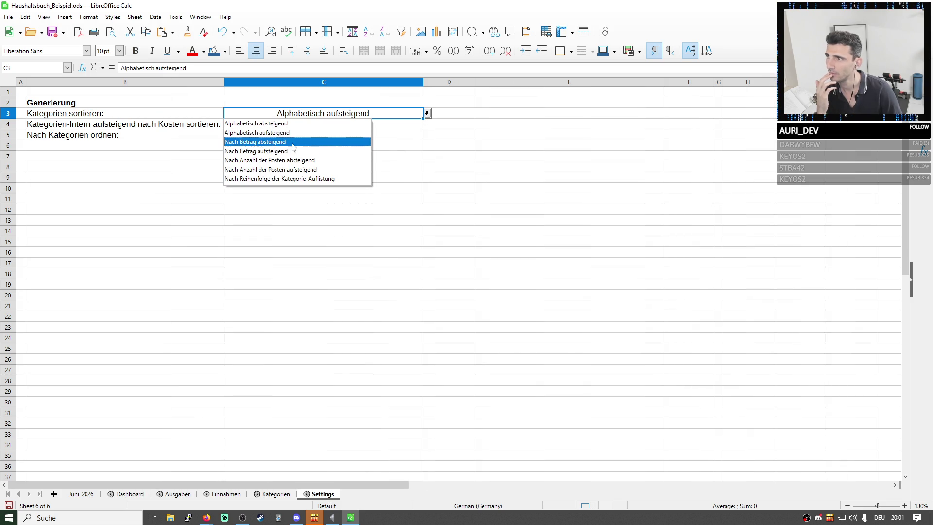
{"action": "left_click", "coordinate": [306, 170]}
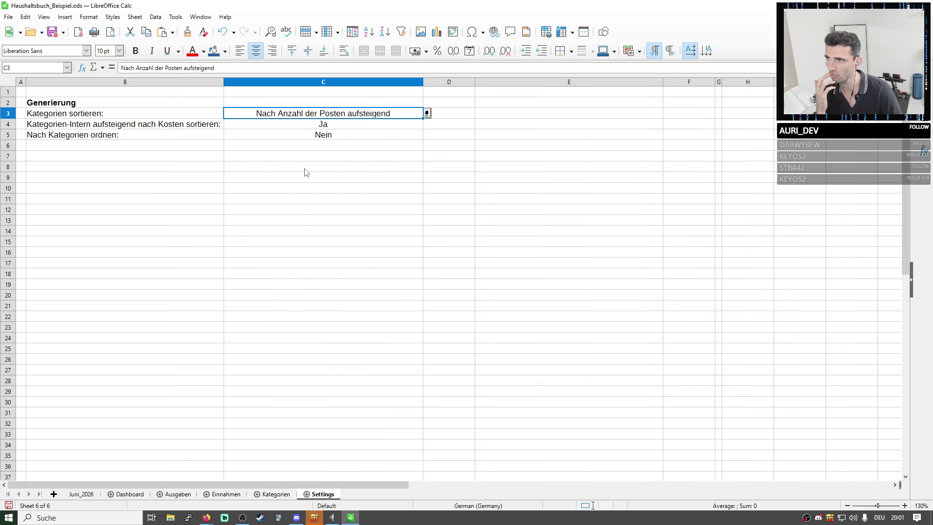
{"action": "left_click", "coordinate": [438, 112]}
{"action": "left_click", "coordinate": [408, 113]}
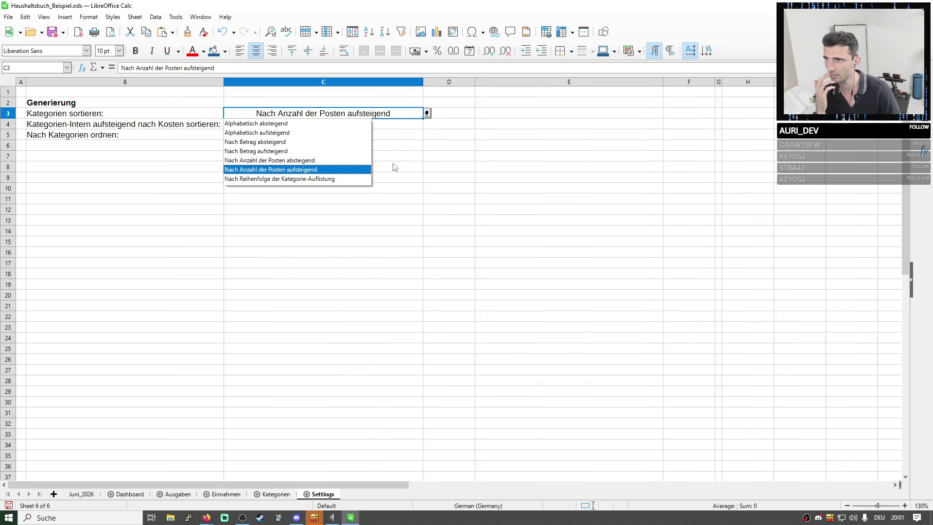
{"action": "key", "text": "Escape"}
{"action": "left_click", "coordinate": [323, 251]}
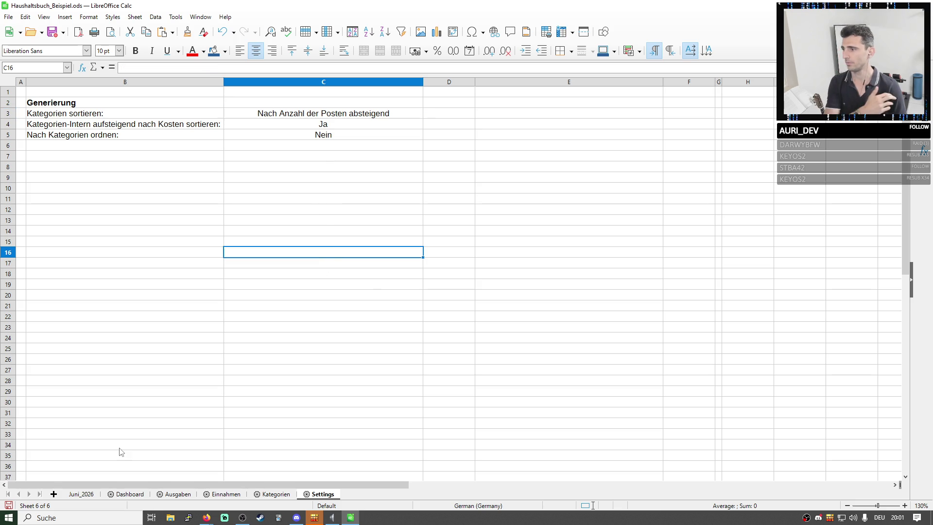
- Return to the Juni_2026 summary and inspect the expense items under the Sonstiges heading
{"action": "left_click", "coordinate": [129, 495]}
{"action": "left_click", "coordinate": [81, 494]}
{"action": "left_click_drag", "start_coordinate": [60, 150], "coordinate": [74, 191]}
{"action": "left_click", "coordinate": [64, 136]}
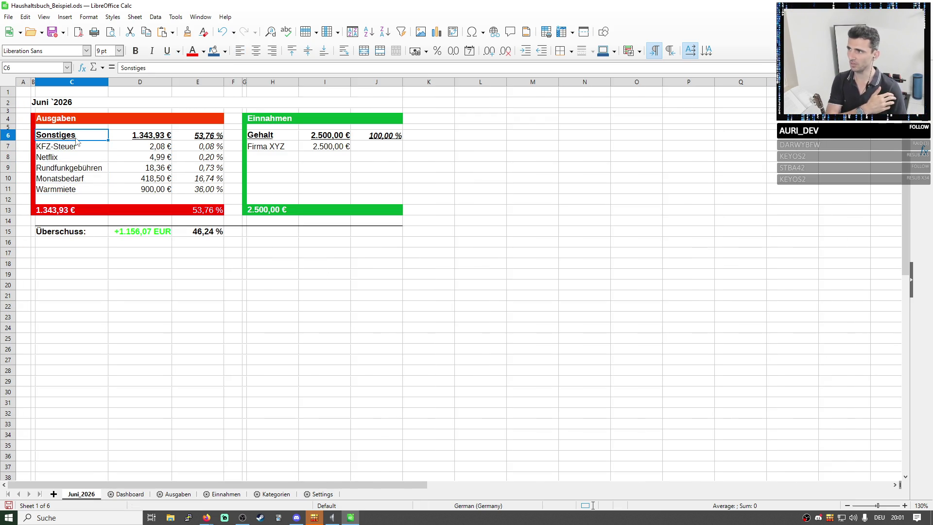
- Set the category sorting in Settings C3 to Nach Reihenfolge der Kategorie-Auflistung
{"action": "left_click_drag", "start_coordinate": [58, 147], "coordinate": [208, 189]}
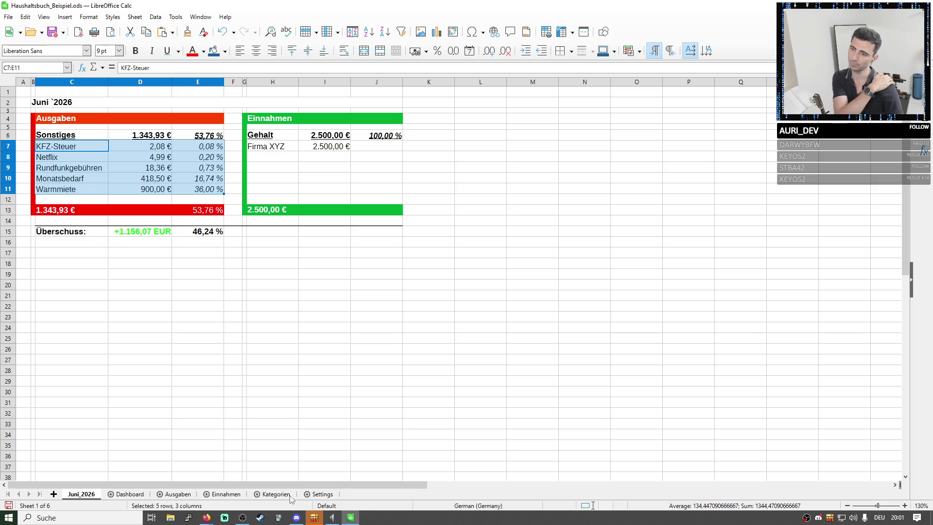
{"action": "left_click", "coordinate": [322, 495]}
{"action": "left_click", "coordinate": [323, 113]}
{"action": "left_click", "coordinate": [428, 114]}
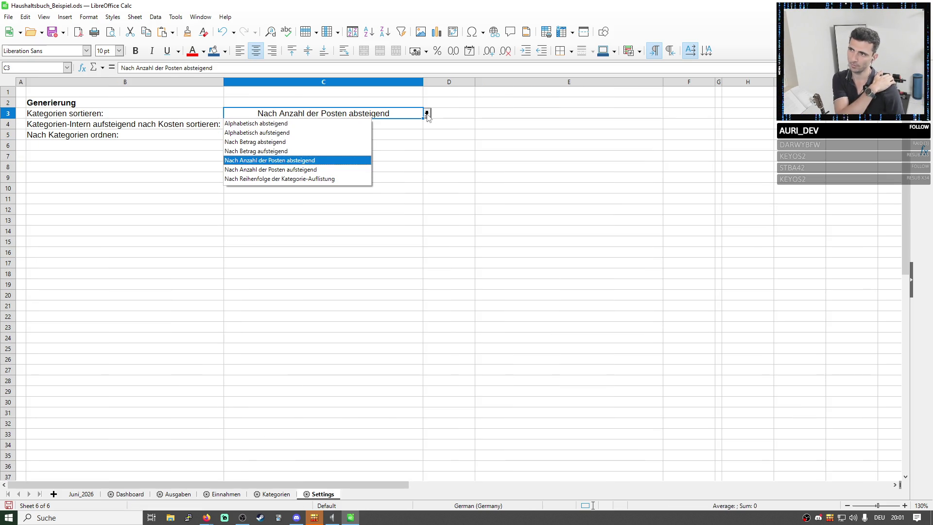
{"action": "left_click", "coordinate": [312, 179]}
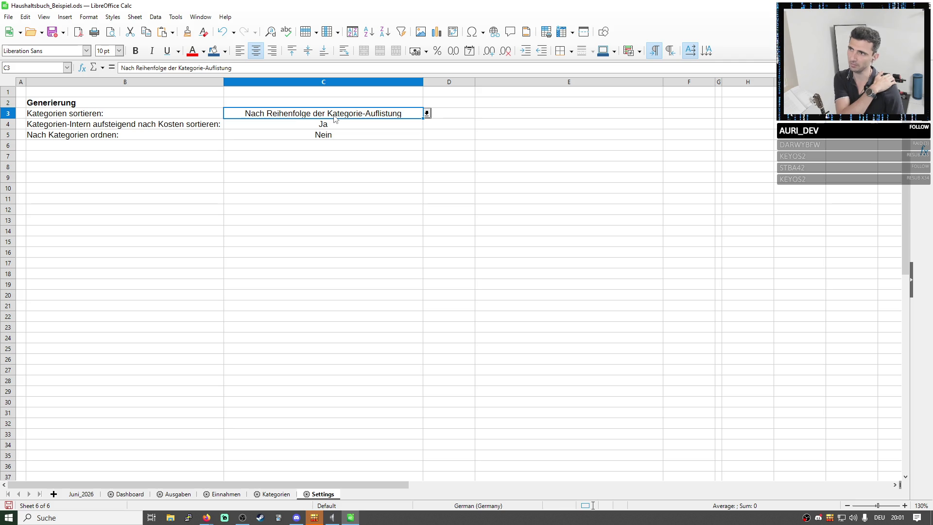
- Check the expense category range B3:B7 on Kategorien and return to the cost sorting setting on Settings
{"action": "left_click", "coordinate": [275, 495]}
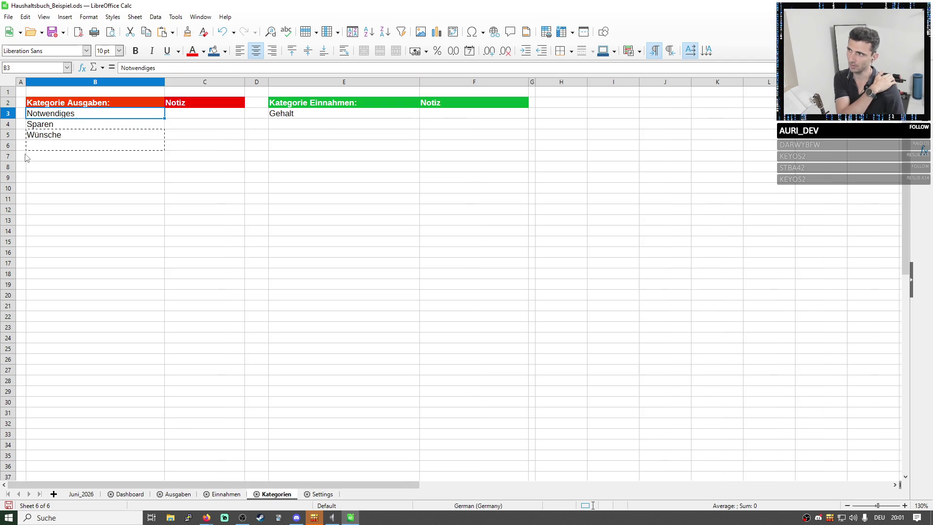
{"action": "left_click", "coordinate": [52, 124]}
{"action": "left_click_drag", "start_coordinate": [51, 113], "coordinate": [65, 159]}
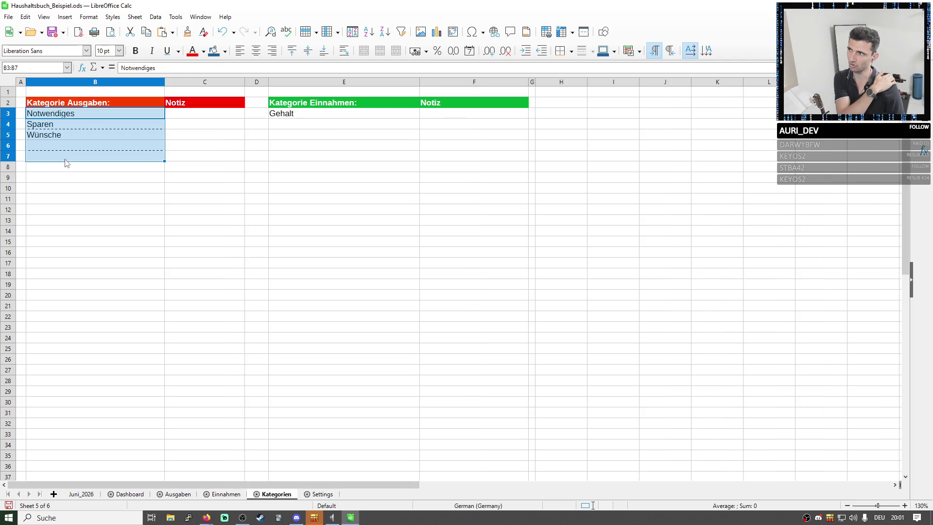
{"action": "left_click", "coordinate": [323, 495]}
{"action": "left_click", "coordinate": [111, 126]}
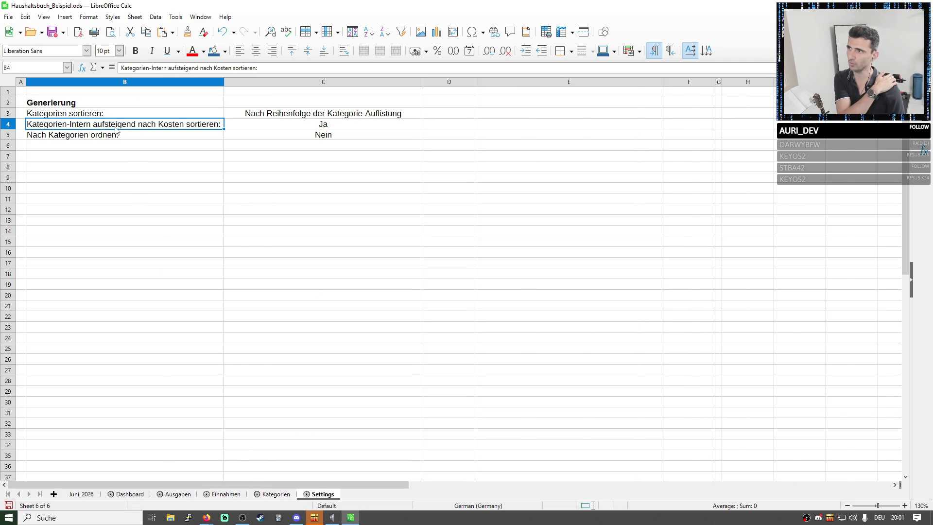
- Toggle the cost sorting value in C4 to Nein and back to Ja
{"action": "left_click", "coordinate": [324, 124]}
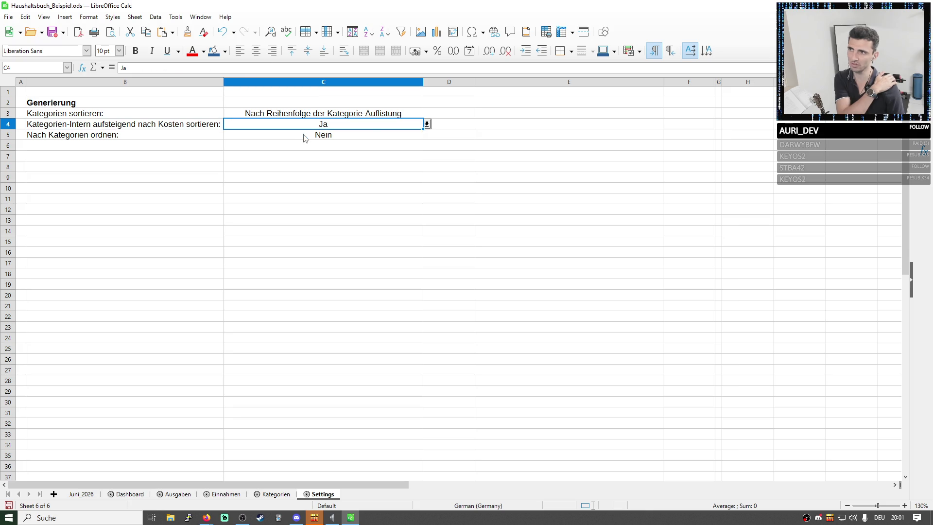
{"action": "left_click", "coordinate": [427, 124]}
{"action": "left_click", "coordinate": [255, 145]}
{"action": "left_click", "coordinate": [426, 124]}
{"action": "left_click", "coordinate": [333, 134]}
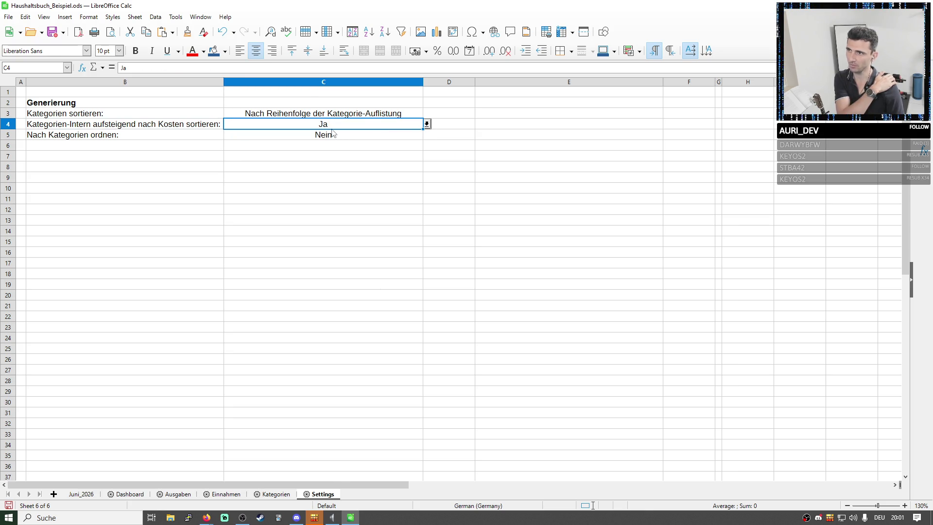
- Set the Nach Kategorien ordnen value in C5 to Ja
{"action": "left_click", "coordinate": [58, 136]}
{"action": "left_click", "coordinate": [354, 136]}
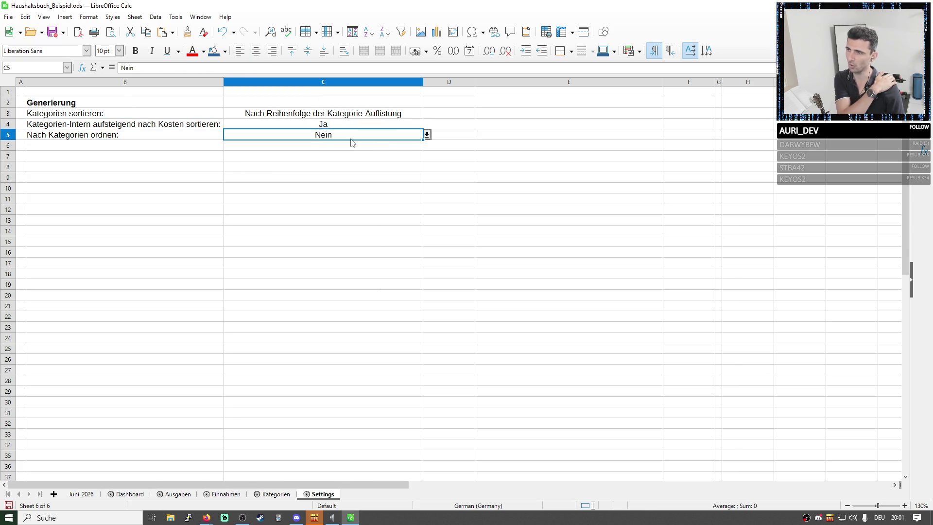
{"action": "left_click", "coordinate": [426, 136]}
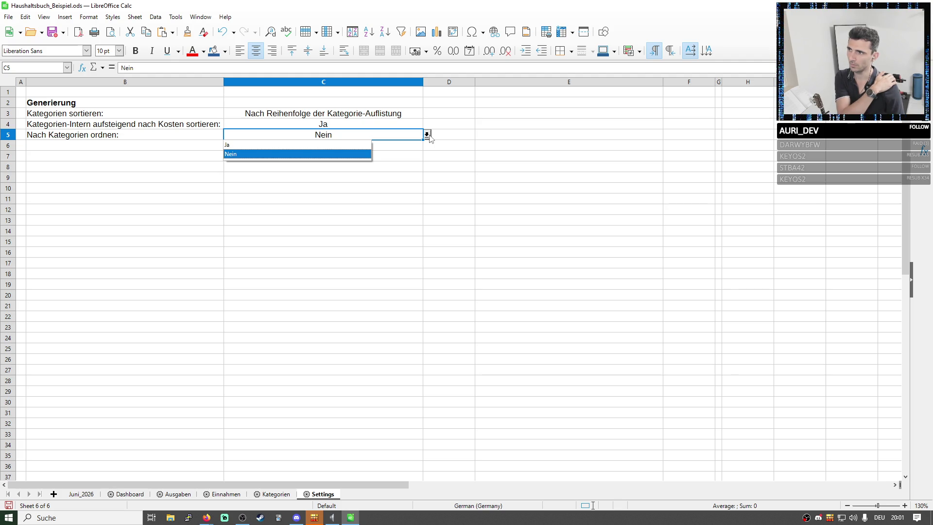
{"action": "left_click", "coordinate": [291, 145]}
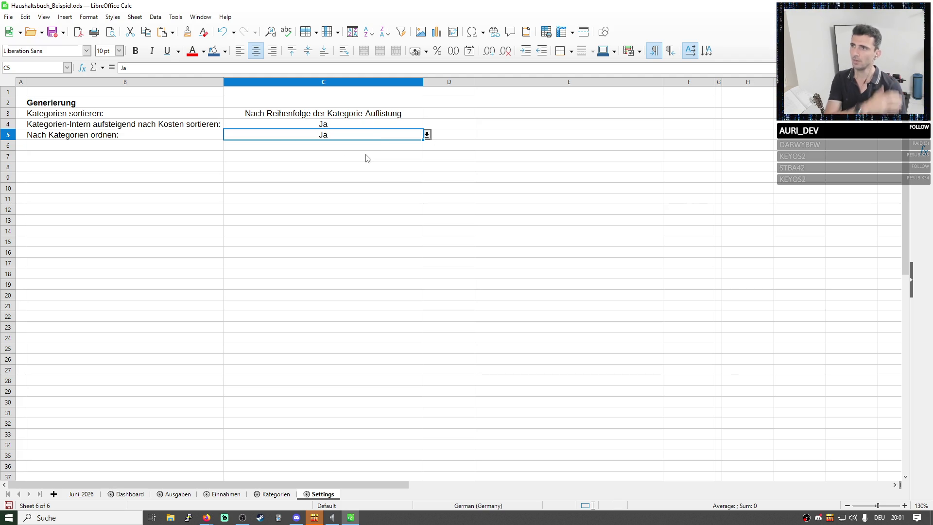
- Clear the whole Nach Kategorien ordnen row 5, including all contents of C5
{"action": "left_click", "coordinate": [8, 135]}
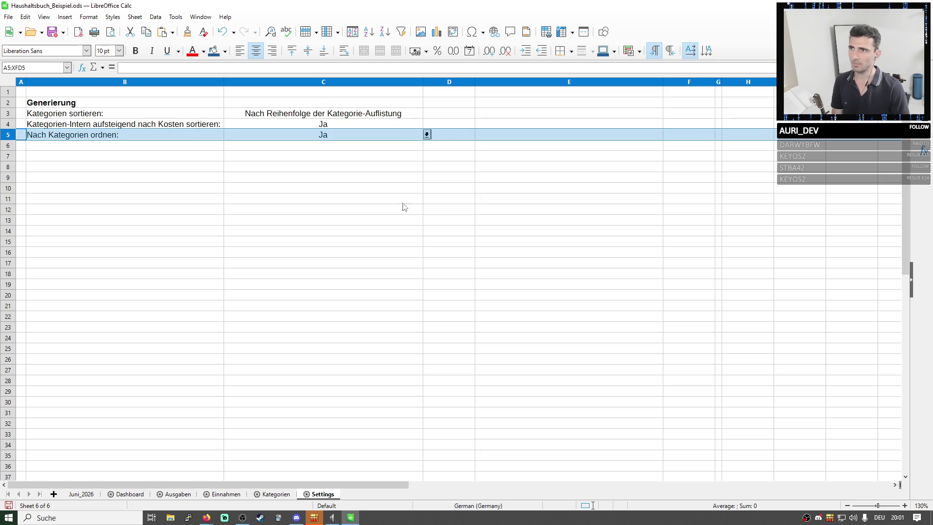
{"action": "key", "text": "Delete"}
{"action": "left_click", "coordinate": [371, 236]}
{"action": "left_click", "coordinate": [317, 135]}
{"action": "right_click", "coordinate": [317, 137]}
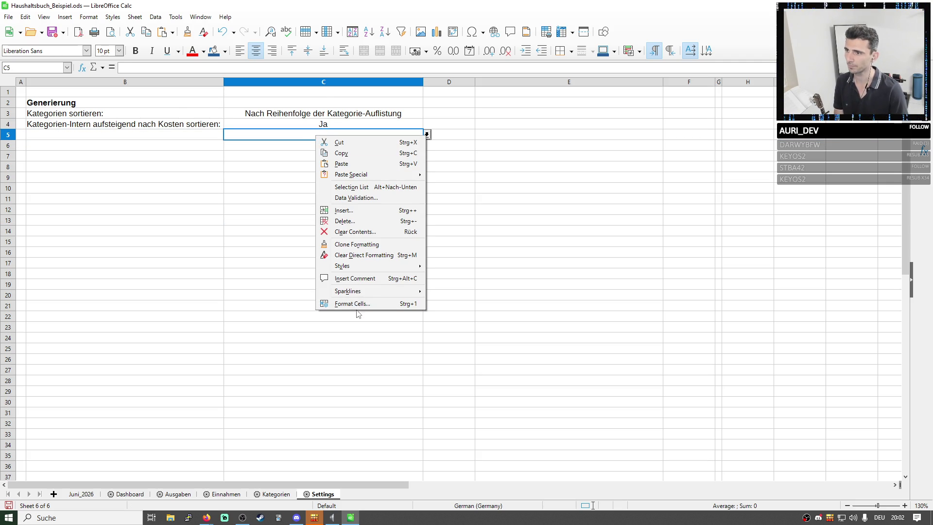
{"action": "left_click", "coordinate": [355, 231]}
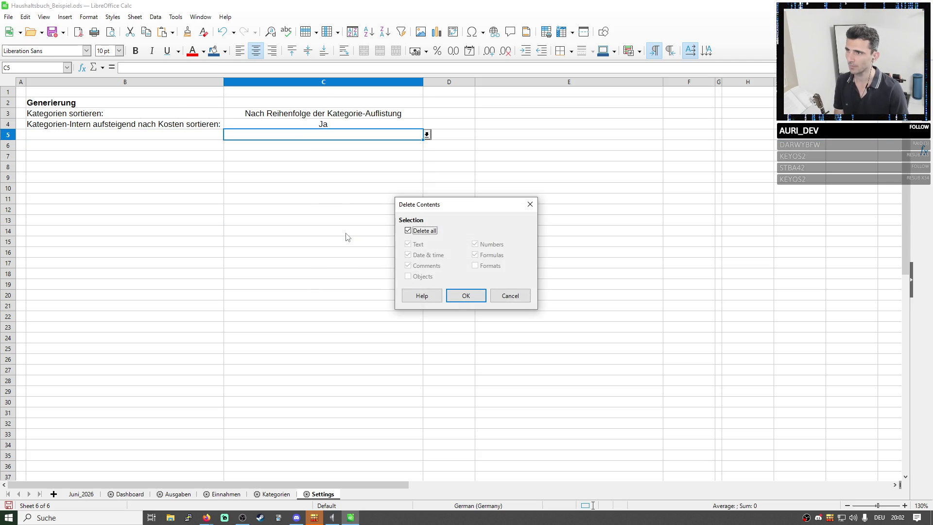
{"action": "left_click", "coordinate": [465, 296]}
{"action": "right_click", "coordinate": [384, 137]}
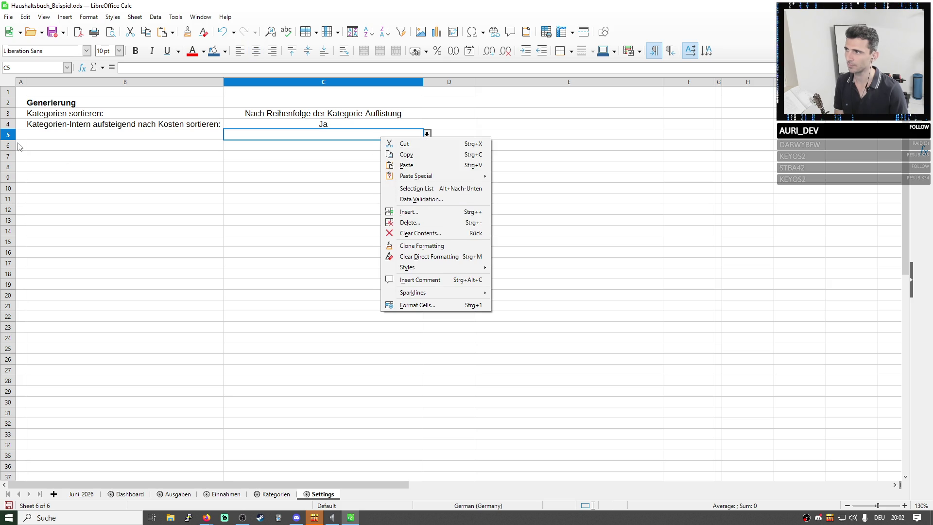
- Clear the contents of row 5 on the Settings sheet, leaving the cost sorting setting in row 4
{"action": "left_click", "coordinate": [8, 136]}
{"action": "right_click", "coordinate": [7, 136]}
{"action": "key", "text": "Escape"}
{"action": "right_click", "coordinate": [7, 138]}
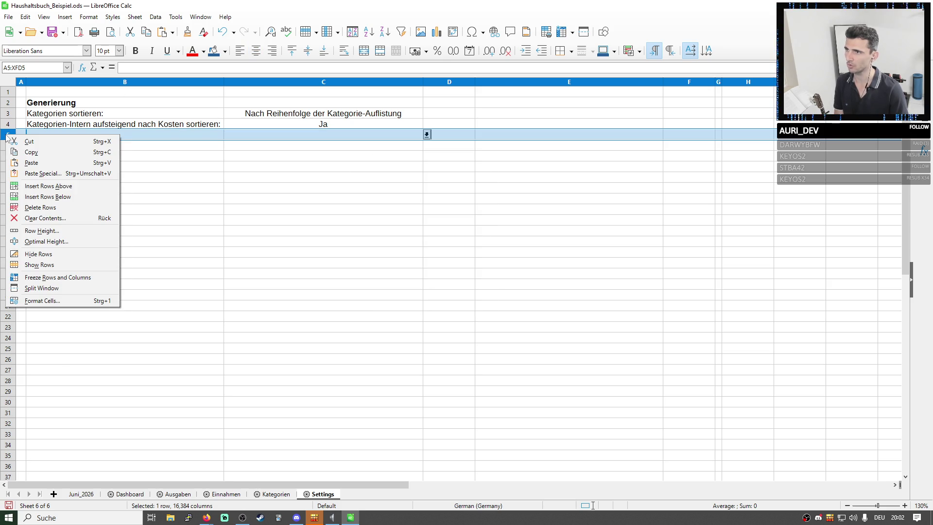
{"action": "left_click", "coordinate": [44, 219]}
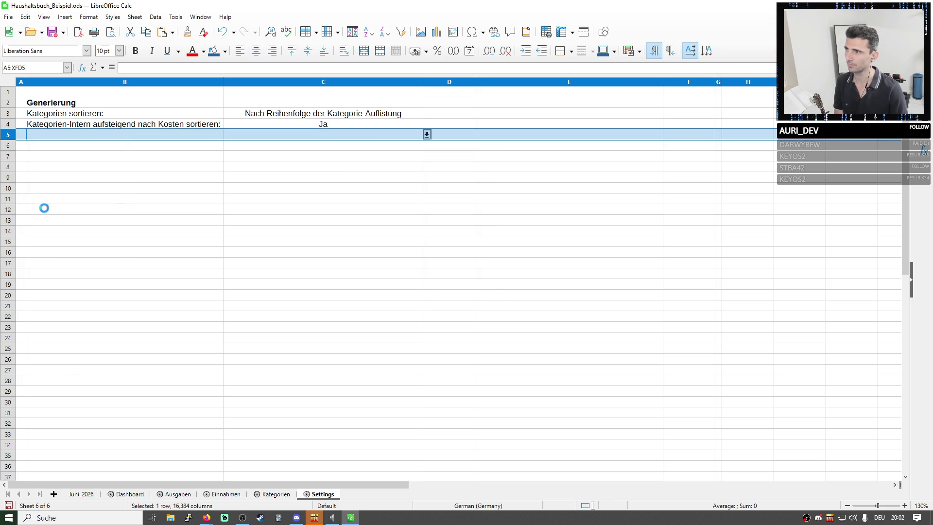
{"action": "key", "text": "Return"}
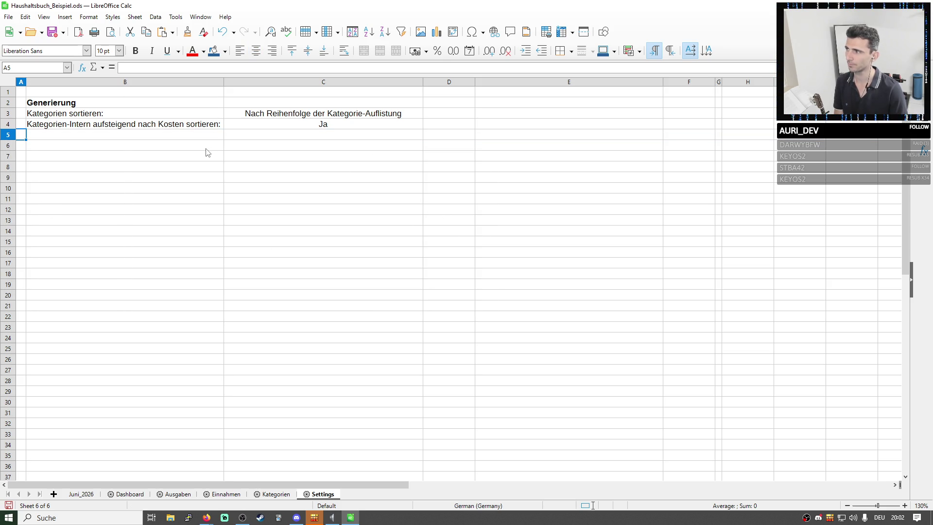
{"action": "left_click", "coordinate": [179, 124]}
{"action": "left_click", "coordinate": [323, 125]}
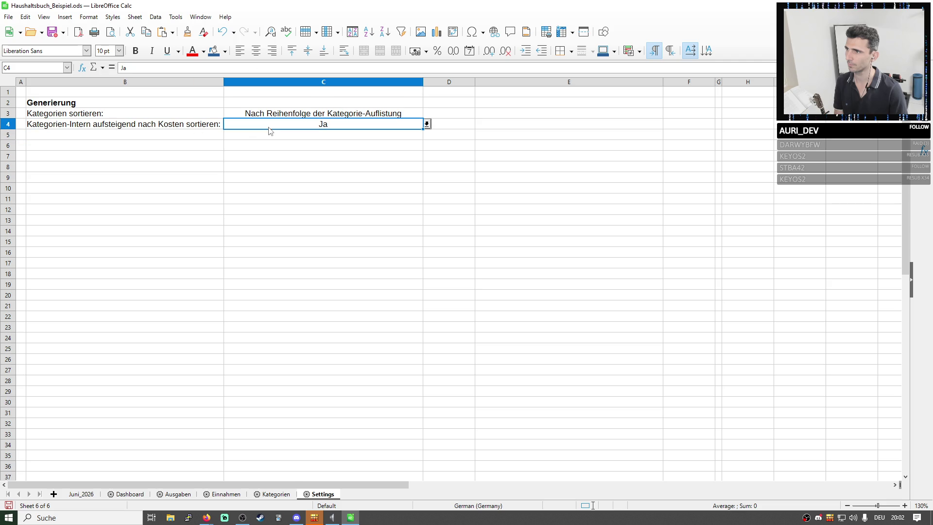
- Look through Kategorien, Dashboard and Juni_2026, then exit LibreOffice from the File menu
{"action": "left_click", "coordinate": [276, 495]}
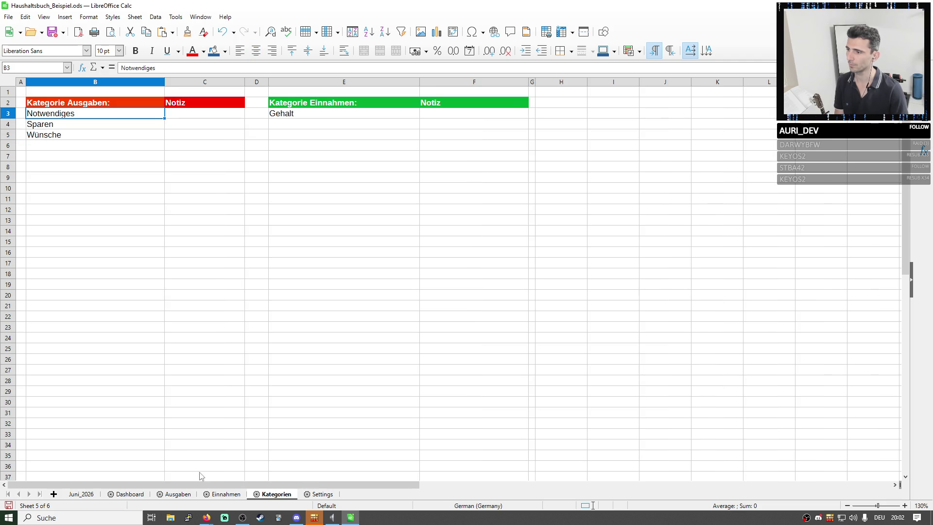
{"action": "left_click", "coordinate": [130, 494]}
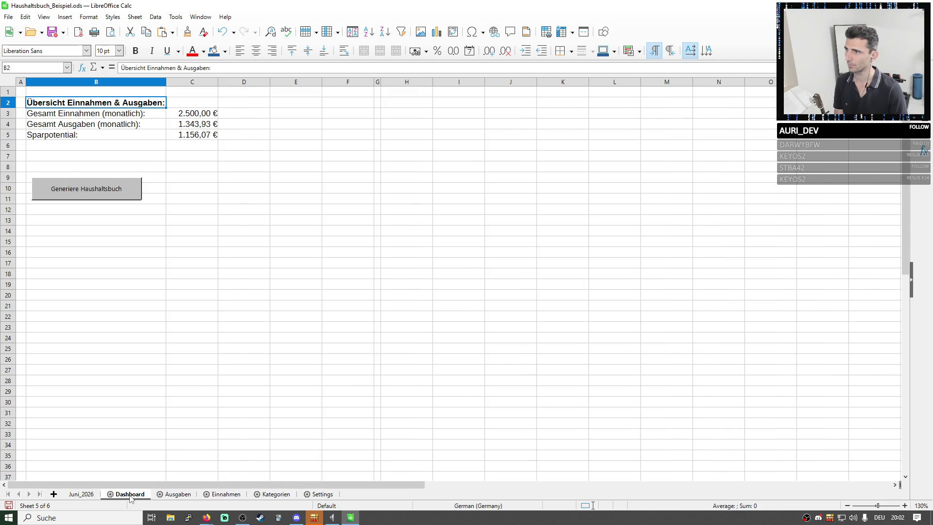
{"action": "left_click", "coordinate": [81, 495]}
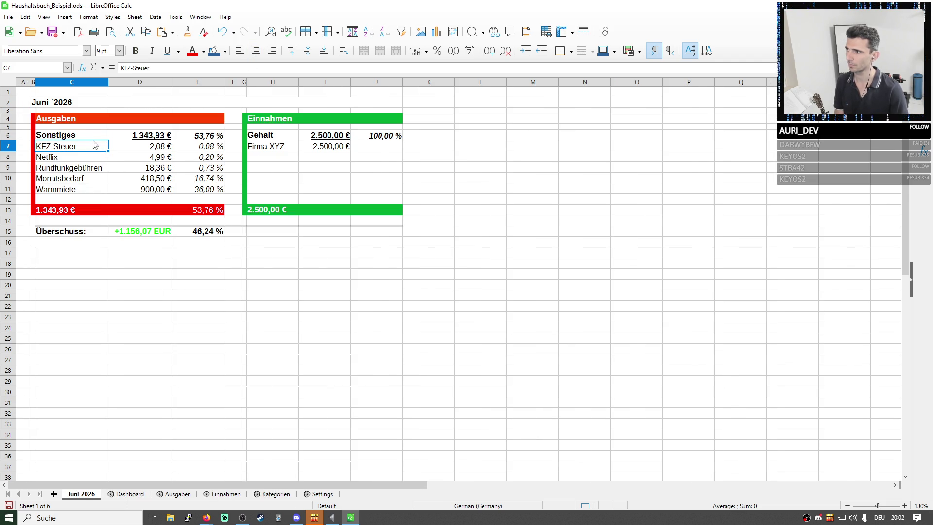
{"action": "left_click", "coordinate": [72, 135]}
{"action": "left_click", "coordinate": [52, 32]}
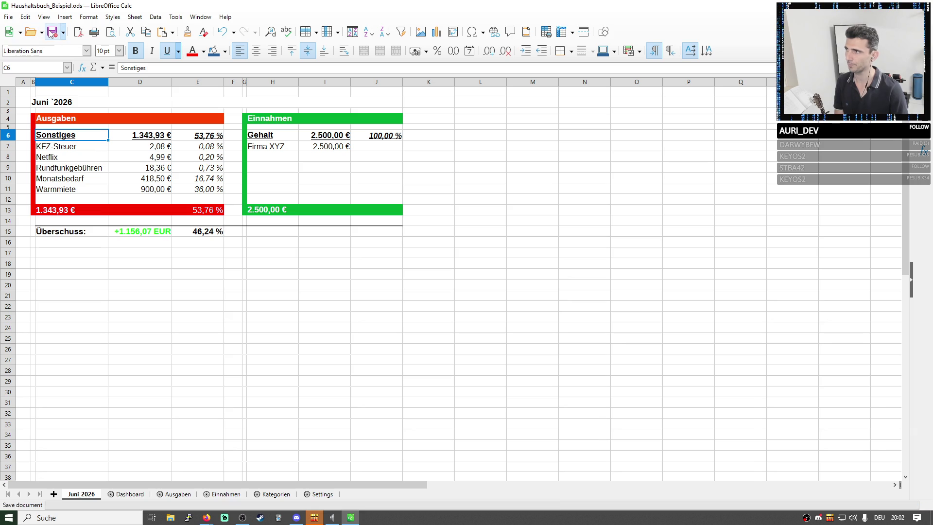
{"action": "left_click", "coordinate": [319, 285]}
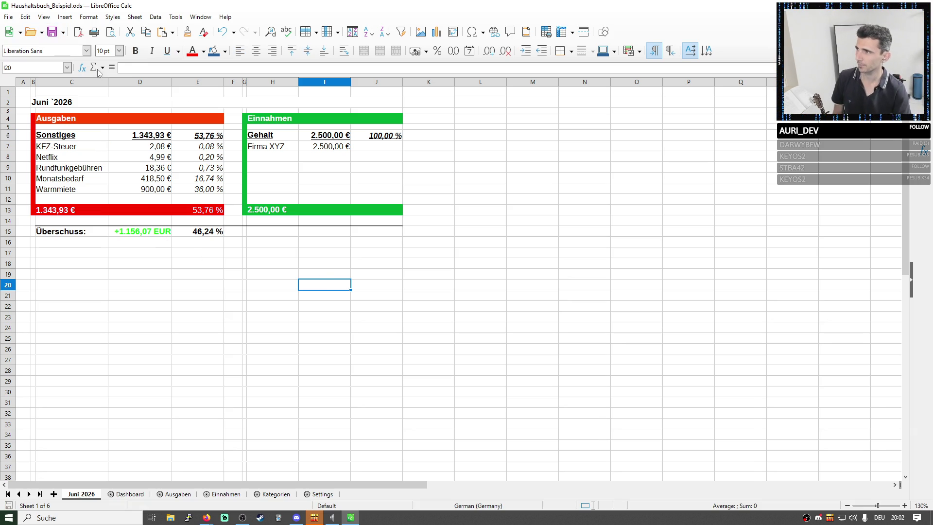
{"action": "left_click", "coordinate": [7, 16]}
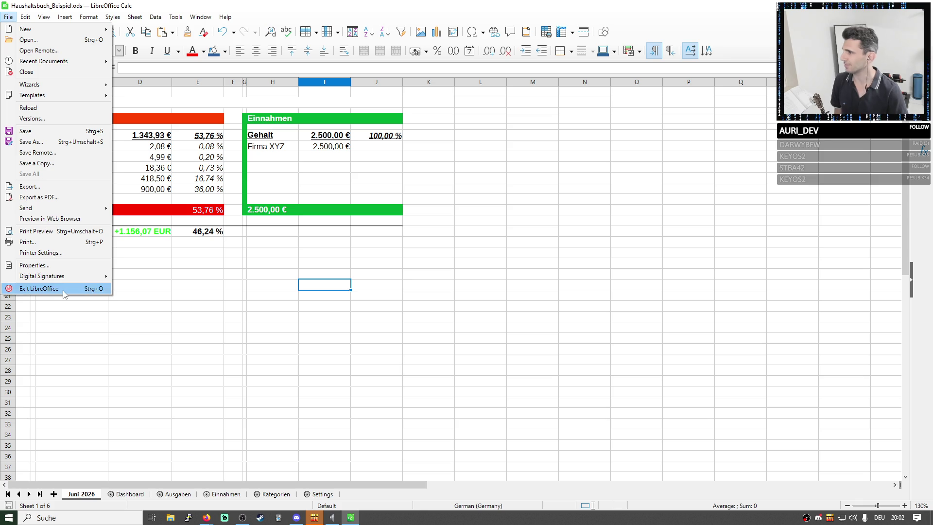
{"action": "left_click", "coordinate": [40, 289]}
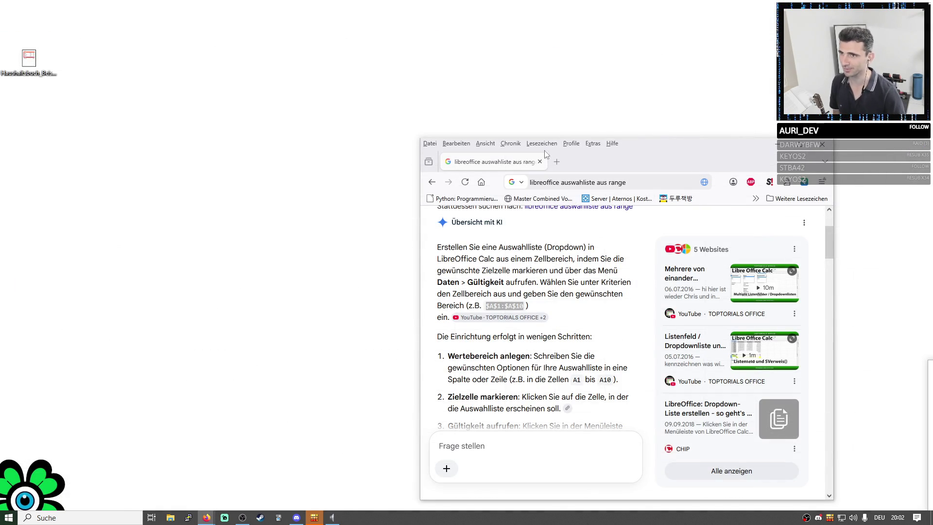
- Close Firefox, move Haushaltsbuch_Beispiel.ods across the desktop and reopen it in Calc on Juni_2026
{"action": "left_click", "coordinate": [540, 162]}
{"action": "left_click_drag", "start_coordinate": [29, 62], "coordinate": [791, 166]}
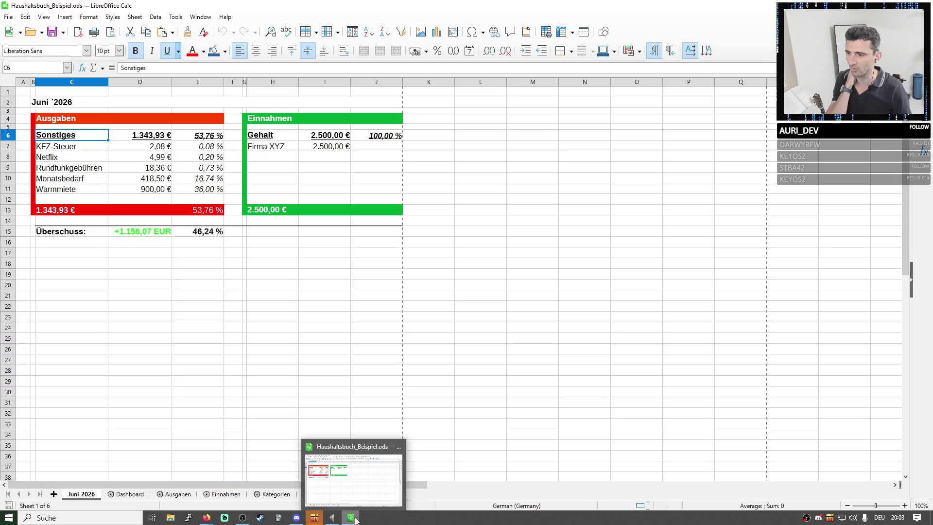
{"action": "left_click", "coordinate": [429, 230]}
- Go via Settings to the Kategorien sheet and mark the expense and income category tables B2:E6
{"action": "left_click", "coordinate": [272, 446]}
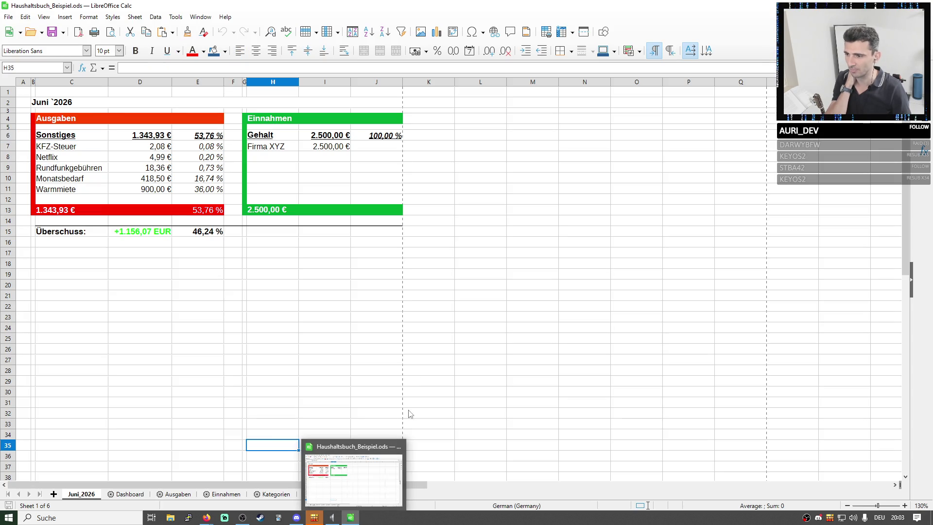
{"action": "left_click", "coordinate": [326, 403]}
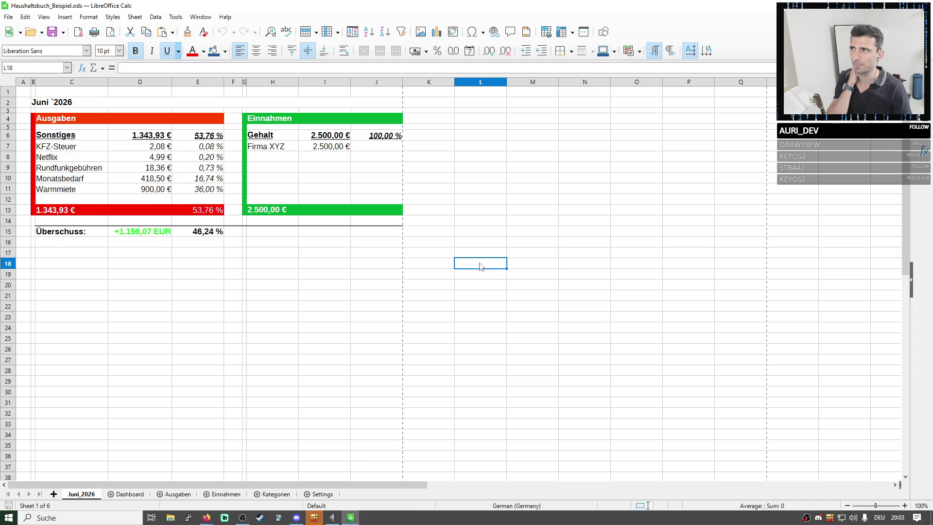
{"action": "left_click", "coordinate": [323, 493]}
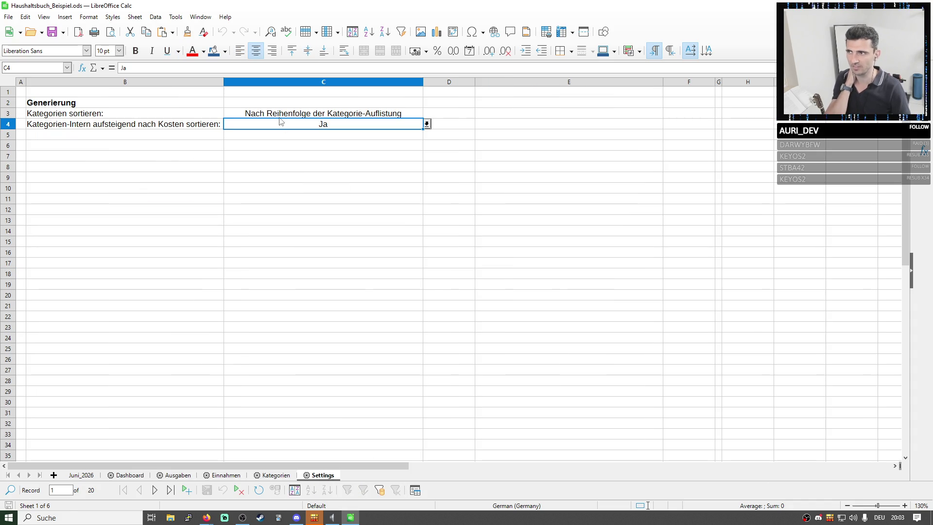
{"action": "left_click", "coordinate": [321, 475]}
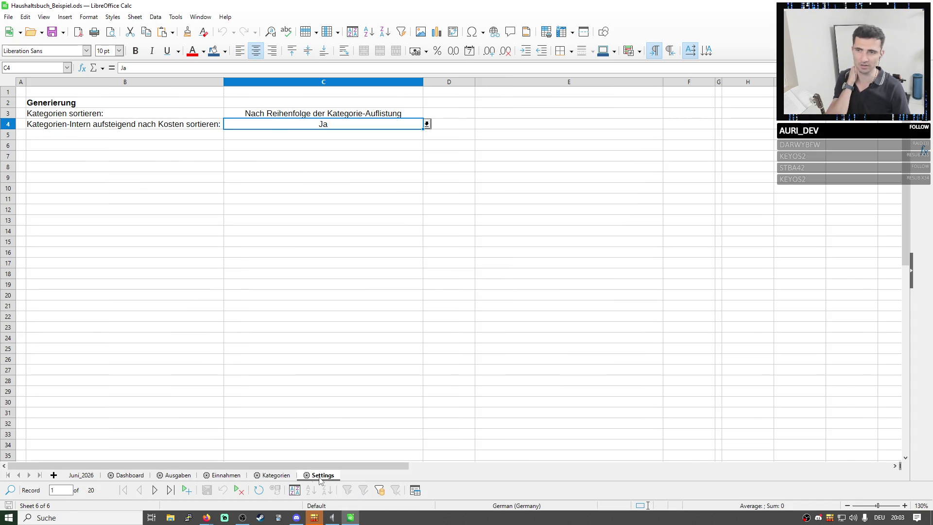
{"action": "left_click", "coordinate": [276, 476]}
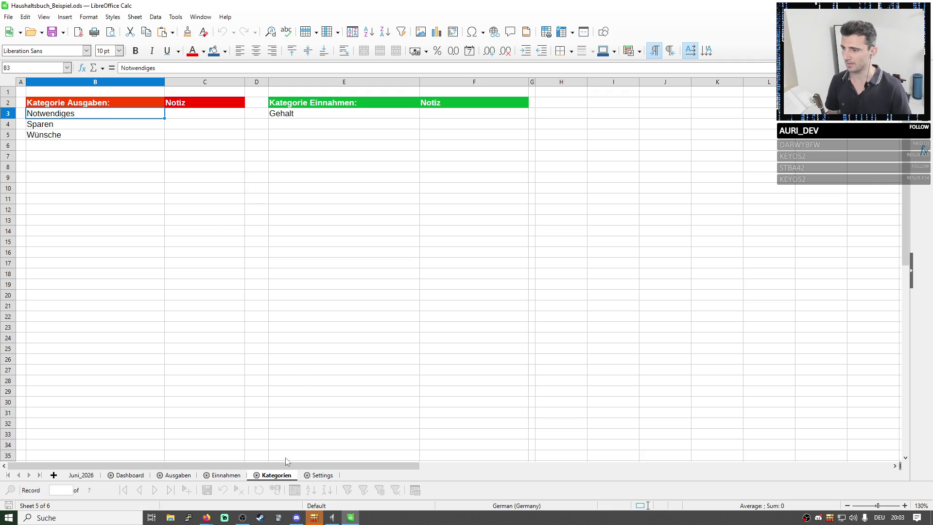
{"action": "left_click_drag", "start_coordinate": [95, 103], "coordinate": [344, 145]}
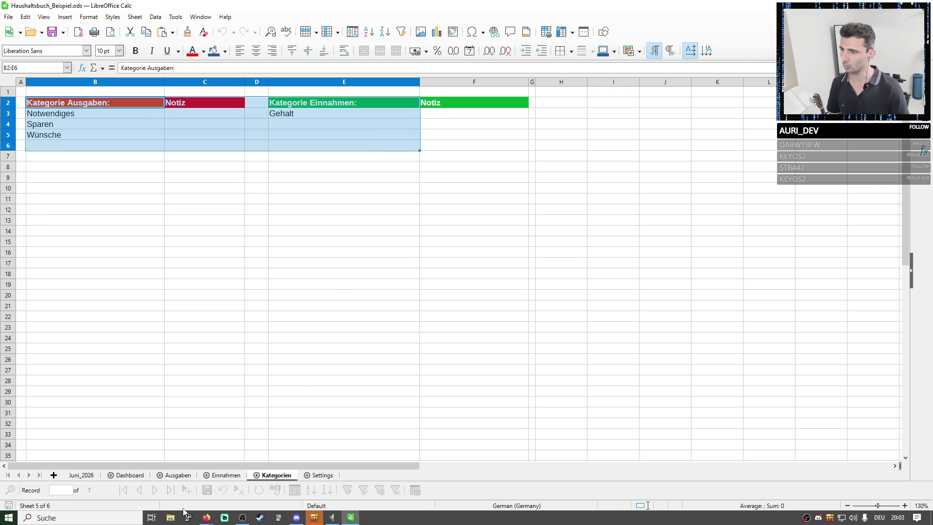
- Check the Kategorie dropdowns of the Firma XYZ income and the Warmmiete expense
{"action": "left_click", "coordinate": [222, 475]}
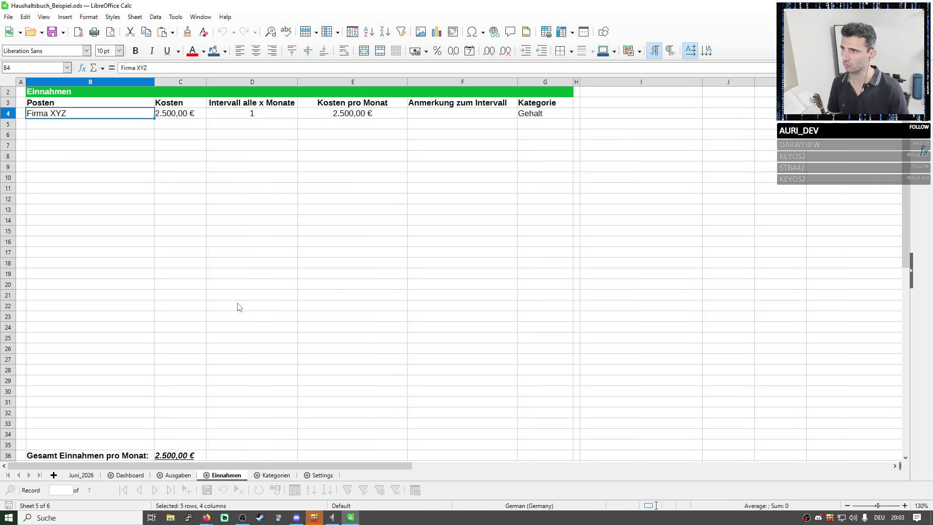
{"action": "left_click", "coordinate": [545, 114]}
{"action": "left_click", "coordinate": [580, 114]}
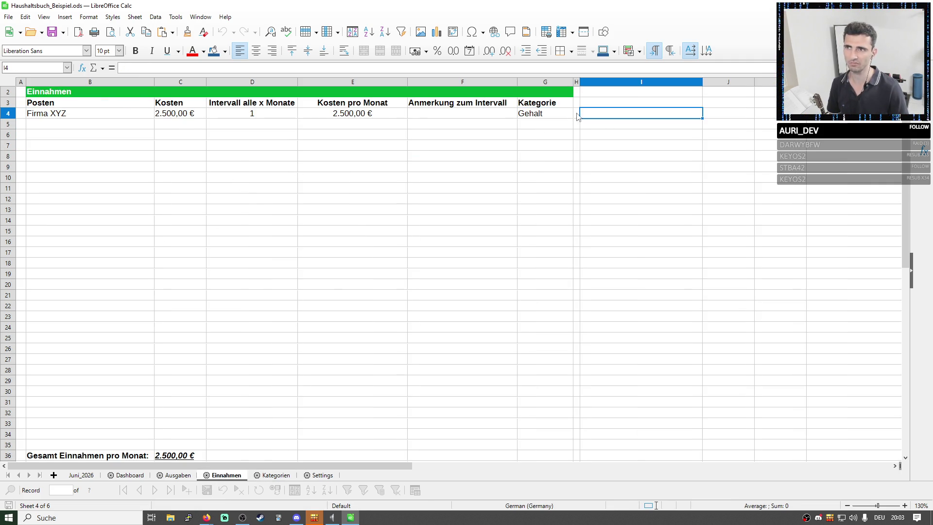
{"action": "left_click", "coordinate": [576, 113]}
{"action": "key", "text": "Escape"}
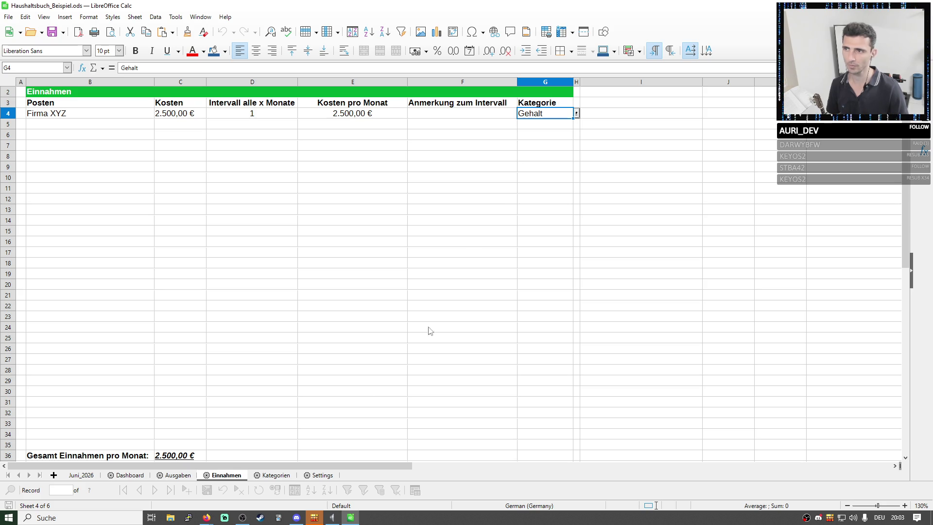
{"action": "left_click", "coordinate": [173, 475]}
{"action": "left_click", "coordinate": [634, 114]}
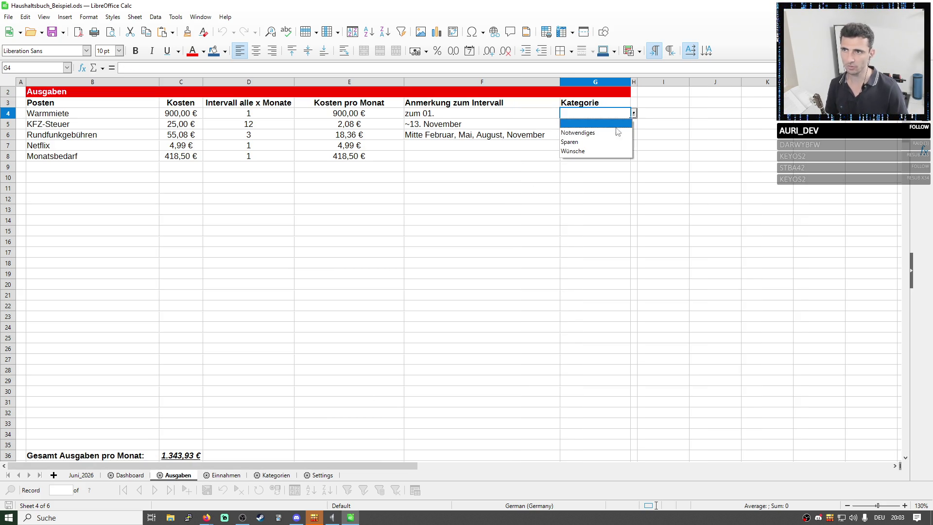
{"action": "key", "text": "Escape"}
- Review the Ausgaben entries and KFZ-Steuer category choices, then return to the Sonstiges total on Juni_2026
{"action": "mouse_move", "coordinate": [94, 113]}
{"action": "left_mouse_down"}
{"action": "mouse_move", "coordinate": [474, 165]}
{"action": "mouse_move", "coordinate": [560, 158]}
{"action": "left_mouse_up"}
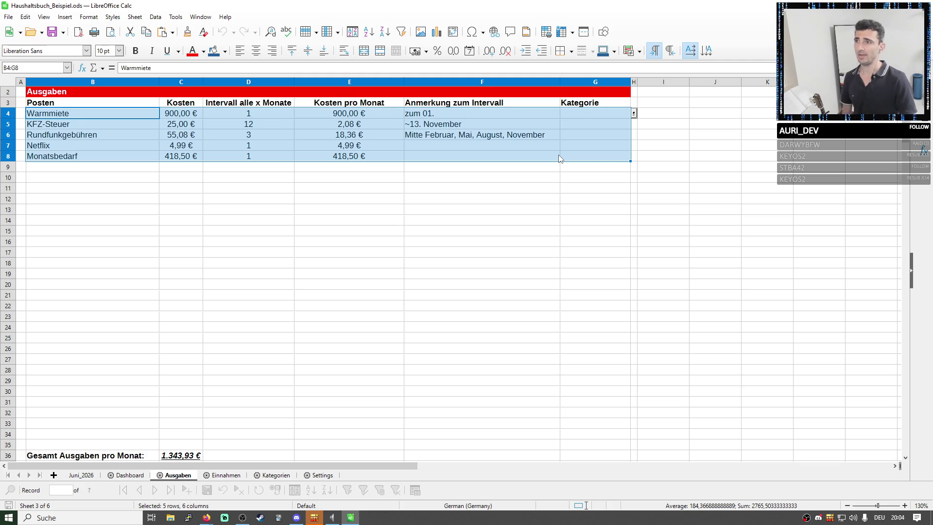
{"action": "scroll", "coordinate": [517, 157], "scroll_direction": "up", "scroll_amount": 1}
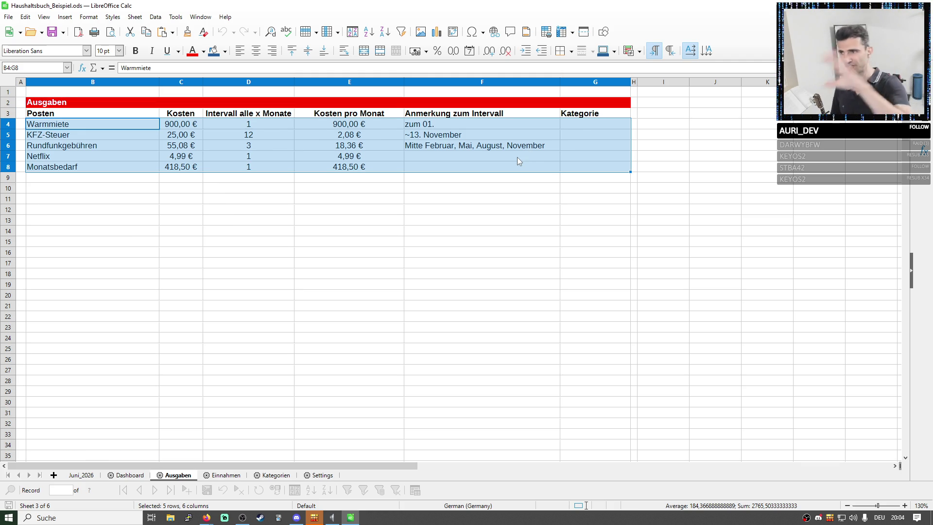
{"action": "left_click", "coordinate": [601, 133]}
{"action": "left_click", "coordinate": [635, 135]}
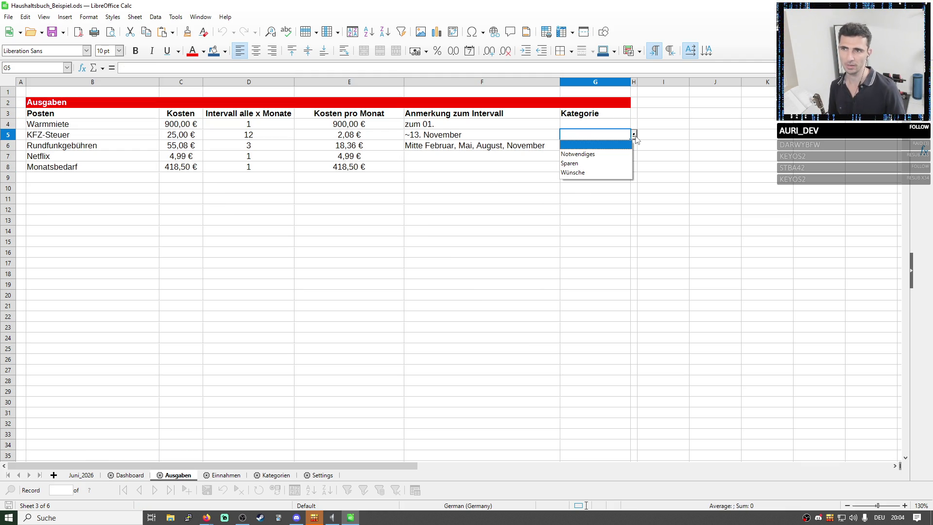
{"action": "key", "text": "Escape"}
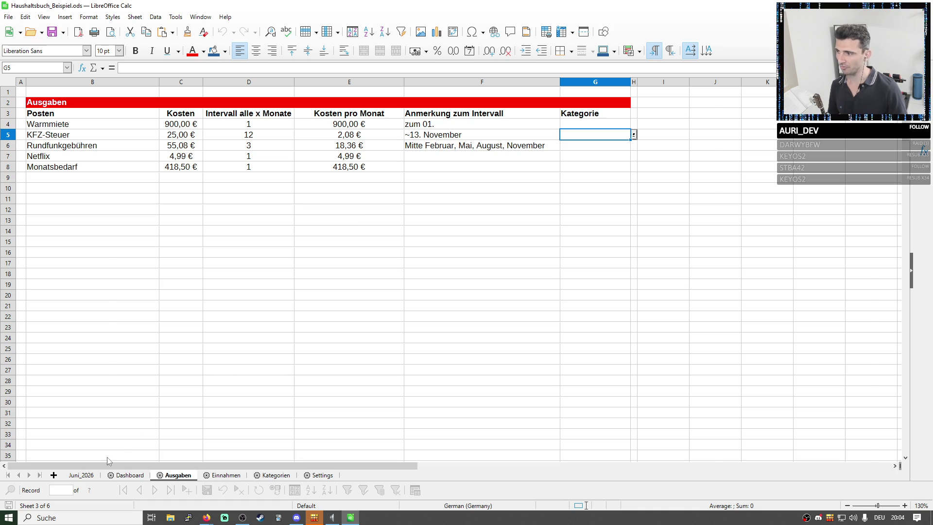
{"action": "left_click", "coordinate": [81, 475]}
{"action": "left_click", "coordinate": [78, 138]}
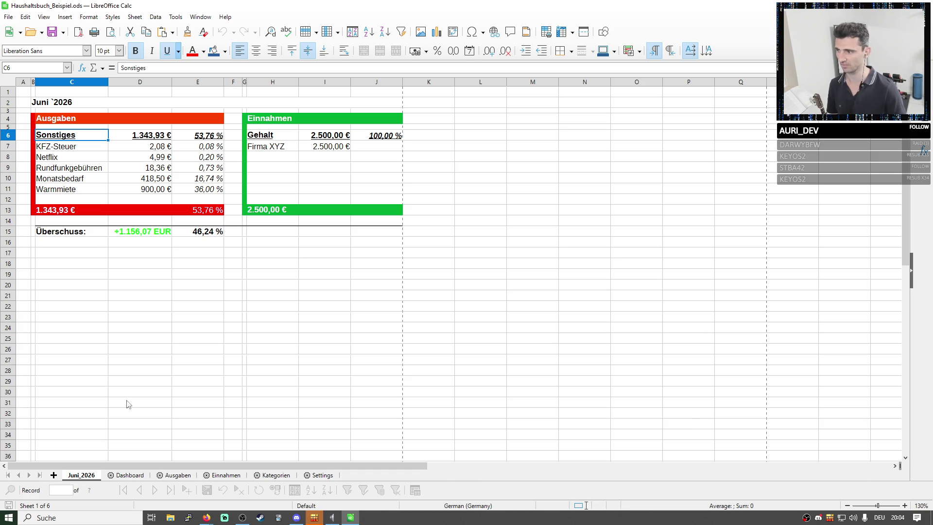
- Review the Juni_2026 expense lines and the formula behind the Rundfunkgebühren amount
{"action": "left_click", "coordinate": [140, 360]}
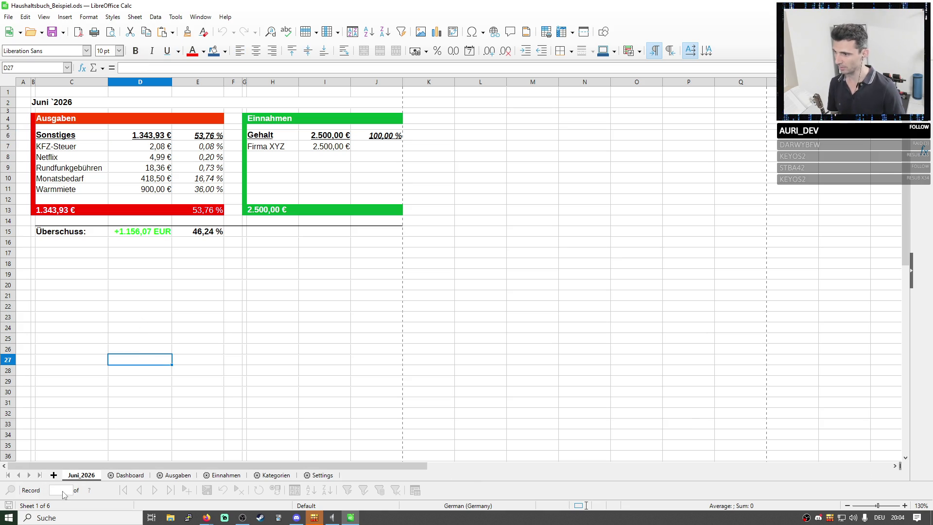
{"action": "scroll", "coordinate": [474, 295], "scroll_direction": "down", "scroll_amount": 3}
{"action": "scroll", "coordinate": [445, 289], "scroll_direction": "up", "scroll_amount": 3}
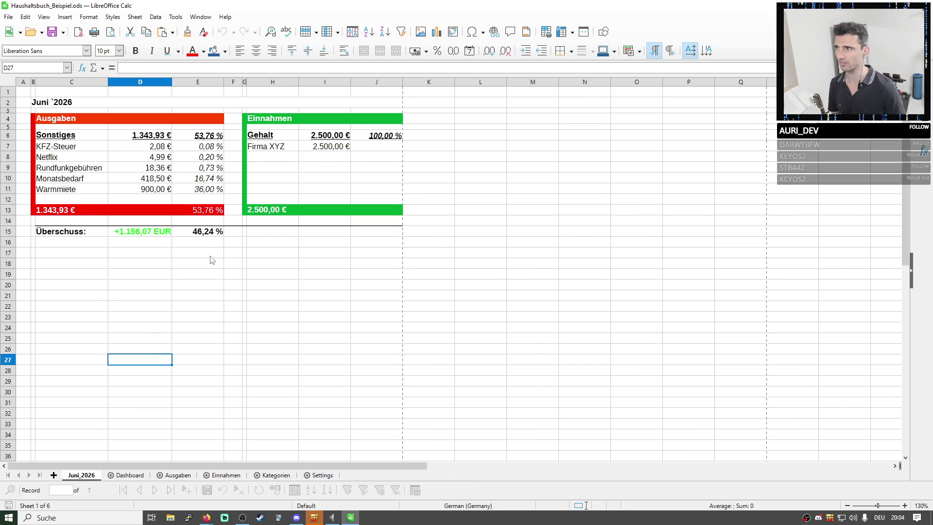
{"action": "left_click_drag", "start_coordinate": [71, 135], "coordinate": [201, 190]}
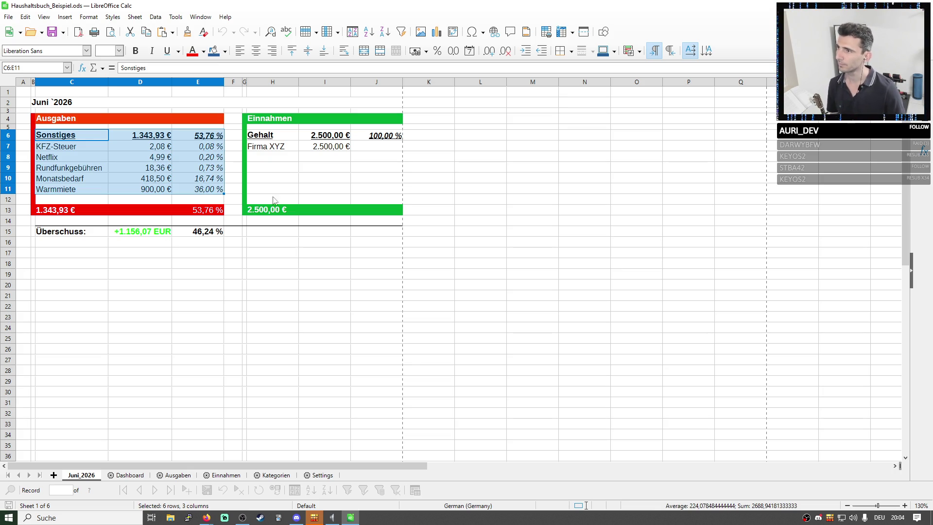
{"action": "left_click", "coordinate": [154, 168]}
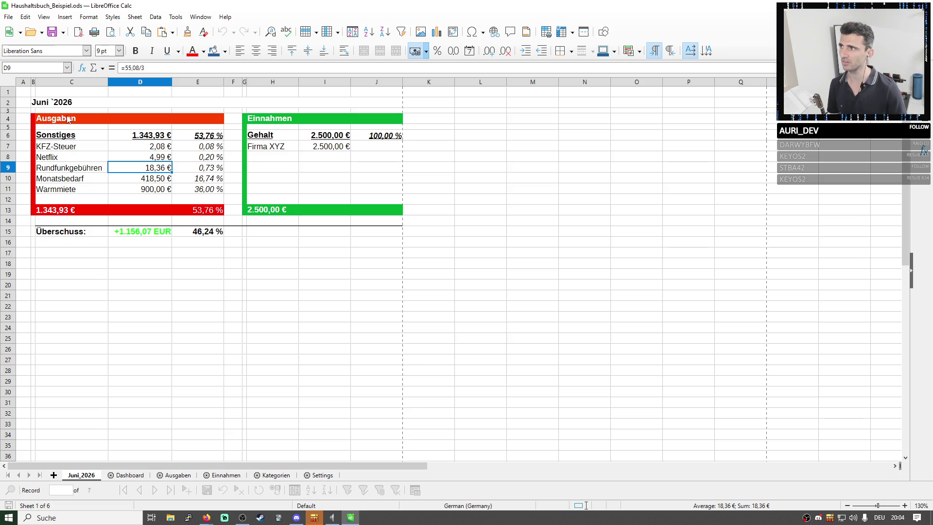
{"action": "left_click_drag", "start_coordinate": [69, 120], "coordinate": [373, 254]}
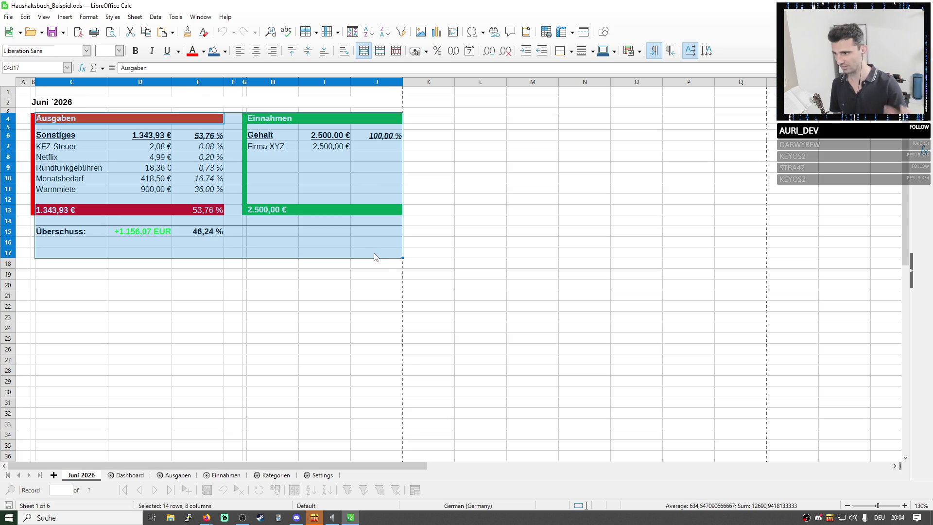
- Review the sorting settings on Settings and the June expense lines, then show the Dashboard
{"action": "left_click", "coordinate": [321, 476]}
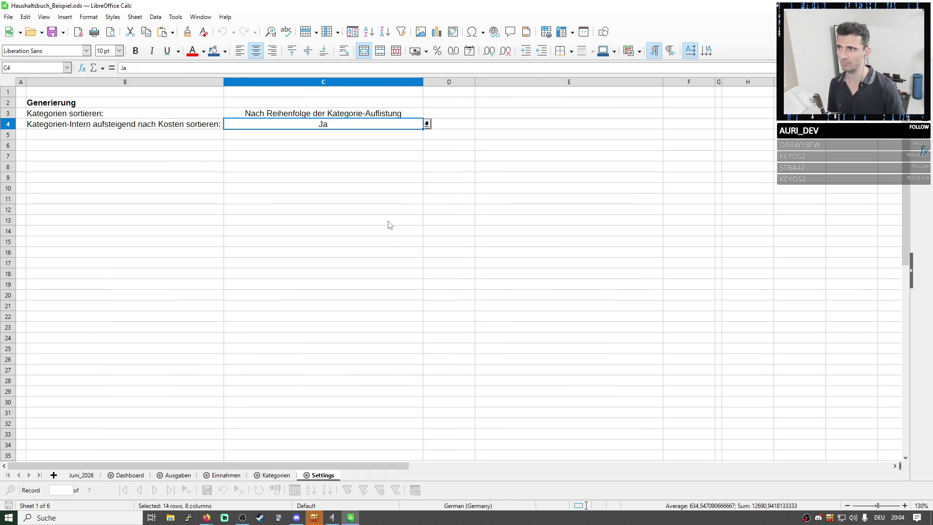
{"action": "left_click_drag", "start_coordinate": [323, 211], "coordinate": [50, 90]}
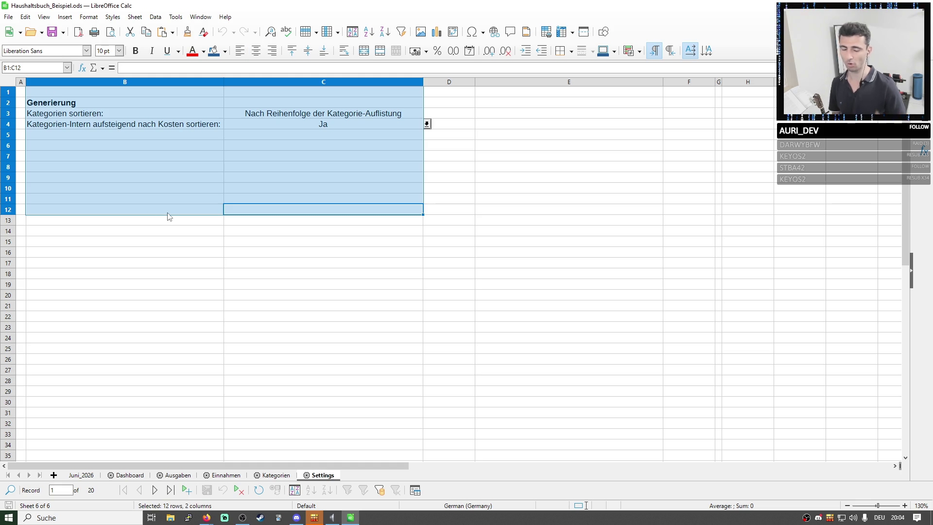
{"action": "left_click", "coordinate": [288, 216]}
{"action": "mouse_move", "coordinate": [124, 114]}
{"action": "left_mouse_down"}
{"action": "mouse_move", "coordinate": [125, 124]}
{"action": "mouse_move", "coordinate": [234, 135]}
{"action": "left_mouse_up"}
{"action": "left_click", "coordinate": [81, 476]}
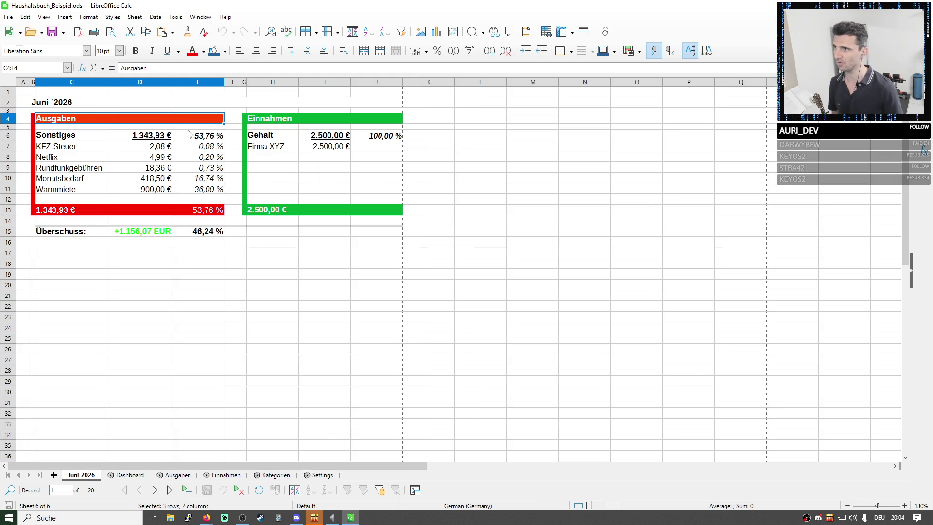
{"action": "left_click_drag", "start_coordinate": [71, 135], "coordinate": [207, 201]}
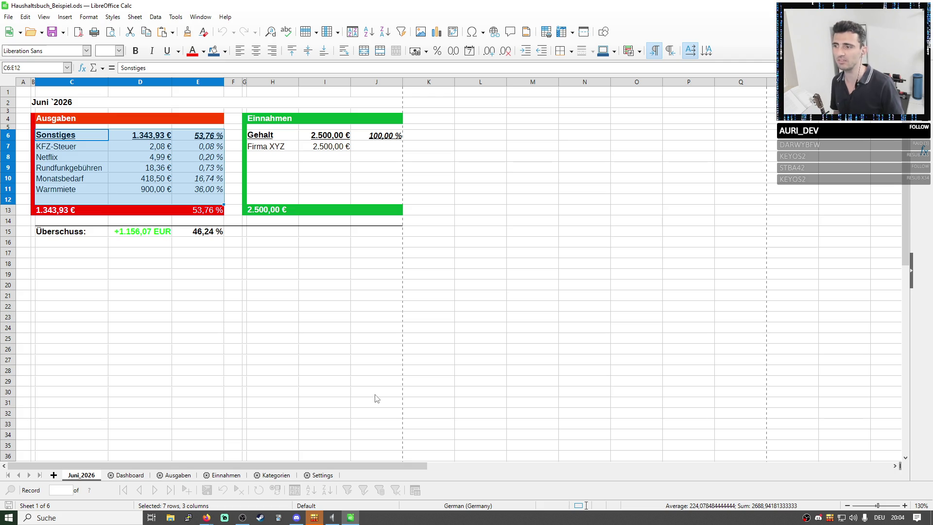
{"action": "left_click", "coordinate": [130, 475]}
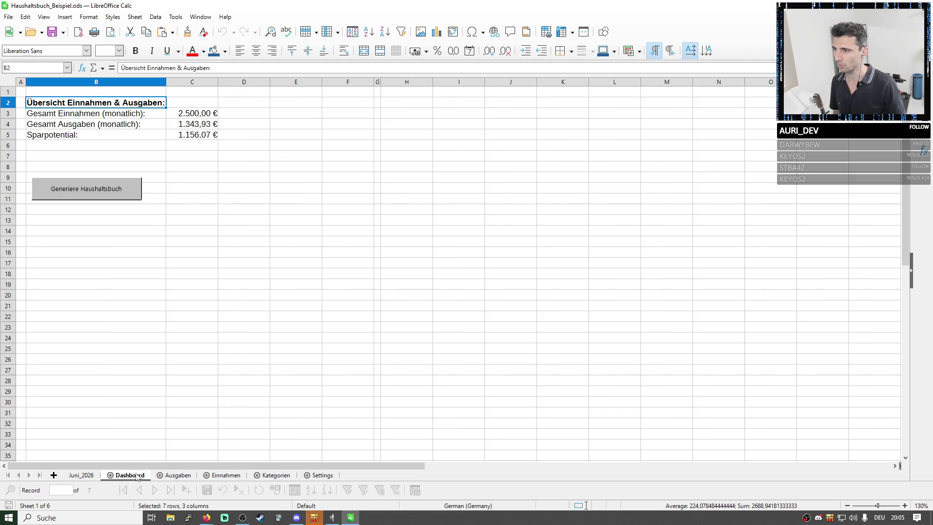
- Run Generiere Haushaltsbuch on the Dashboard and check the generation settings on the Settings sheet
{"action": "left_click", "coordinate": [80, 193]}
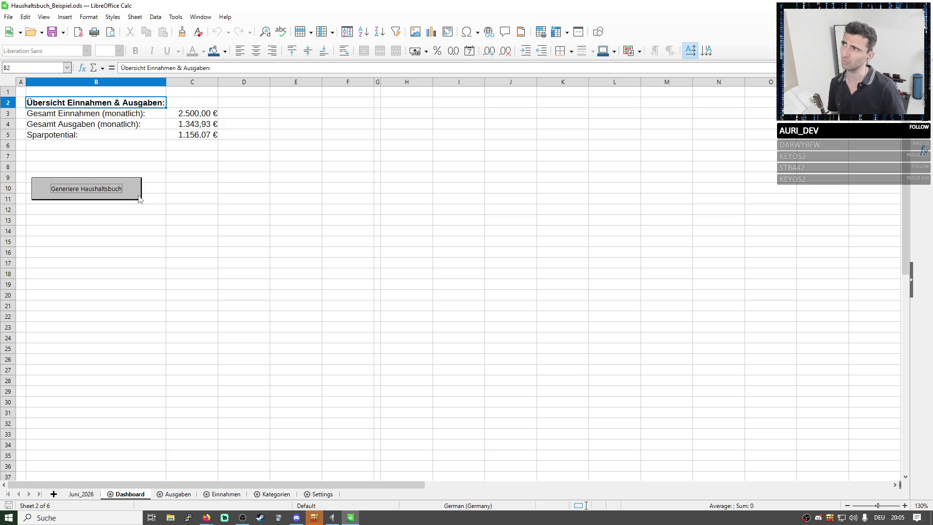
{"action": "left_click", "coordinate": [322, 494]}
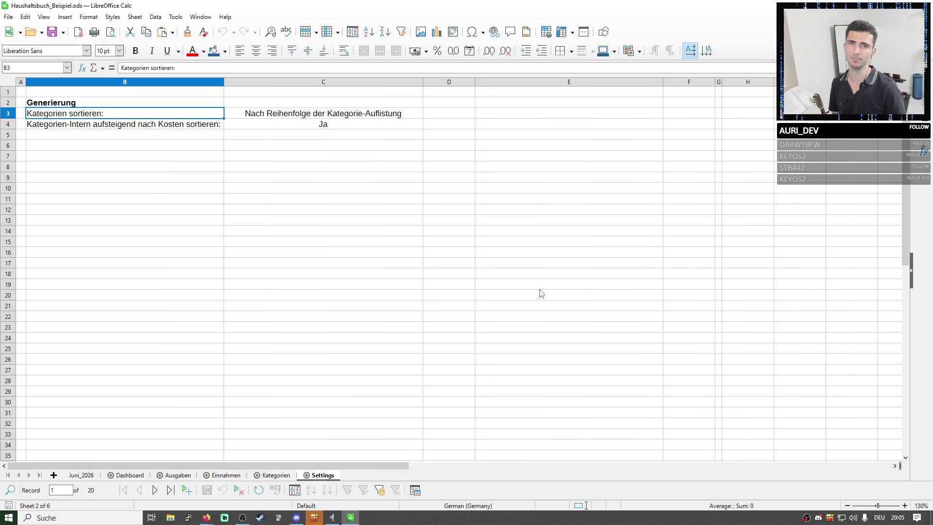
{"action": "left_click", "coordinate": [337, 134]}
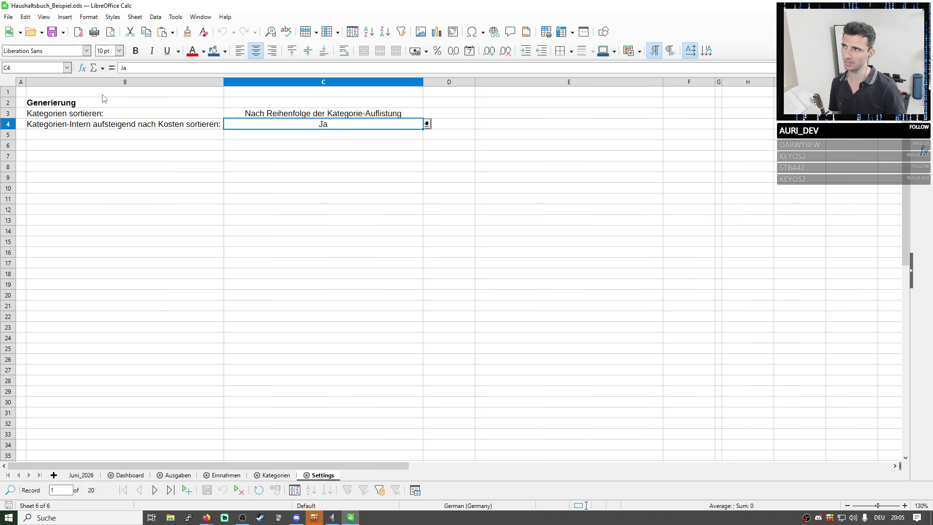
{"action": "left_click_drag", "start_coordinate": [104, 102], "coordinate": [364, 151]}
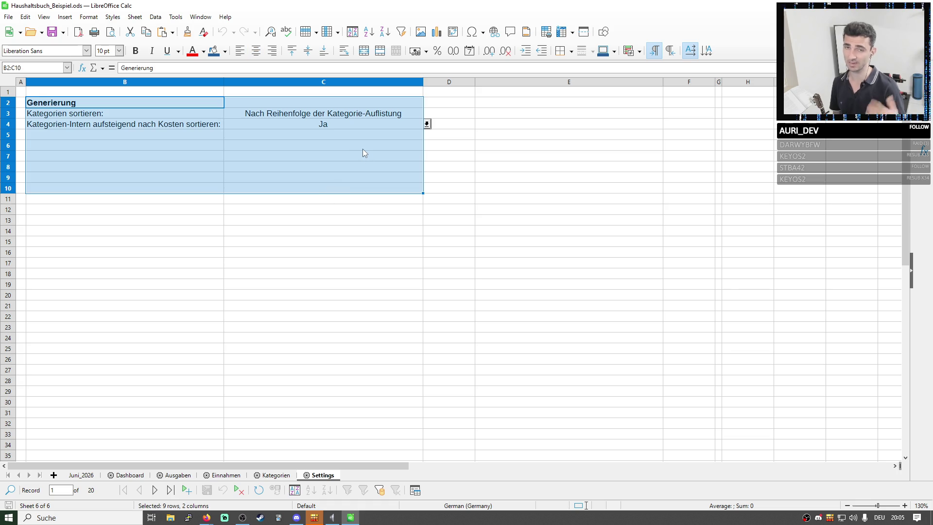
{"action": "left_click", "coordinate": [80, 474]}
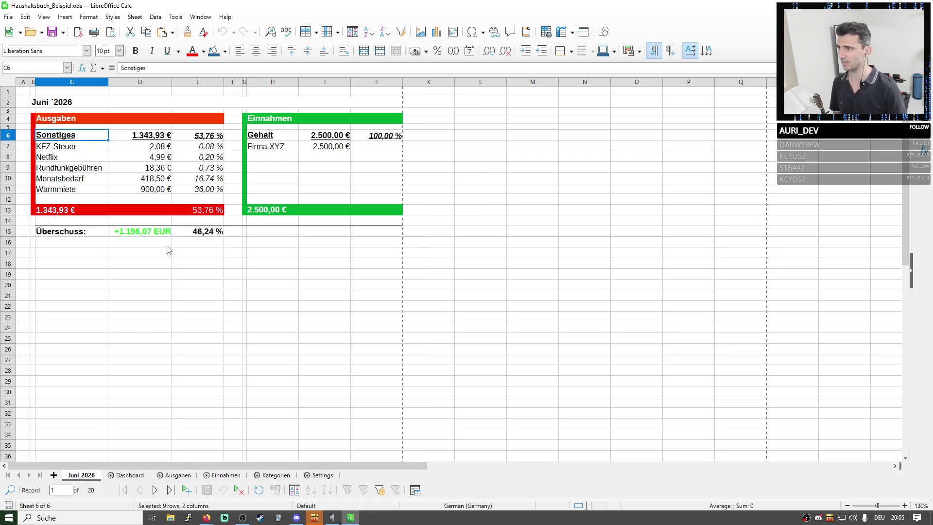
{"action": "left_click", "coordinate": [130, 475]}
- Rerun the budget generation several times, checking the regenerated Juni_2026 summary in between
{"action": "left_click", "coordinate": [86, 189]}
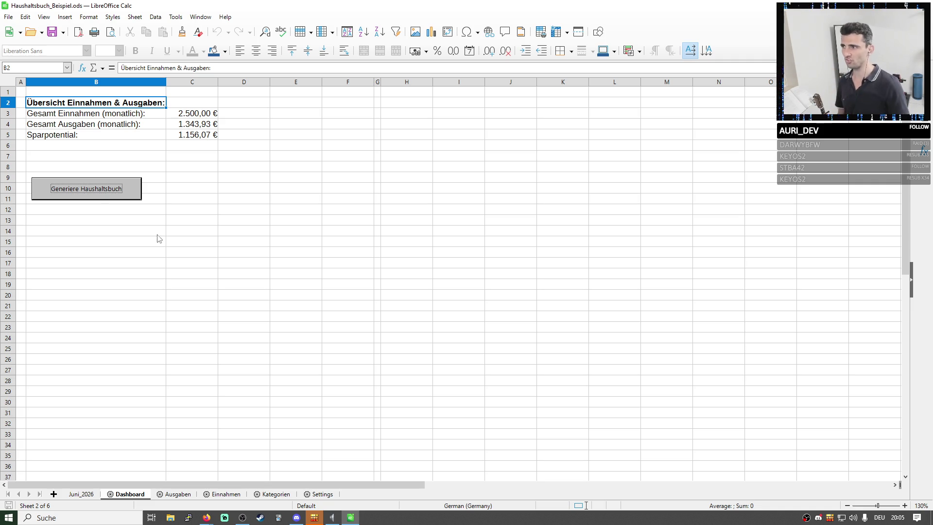
{"action": "left_click", "coordinate": [81, 495]}
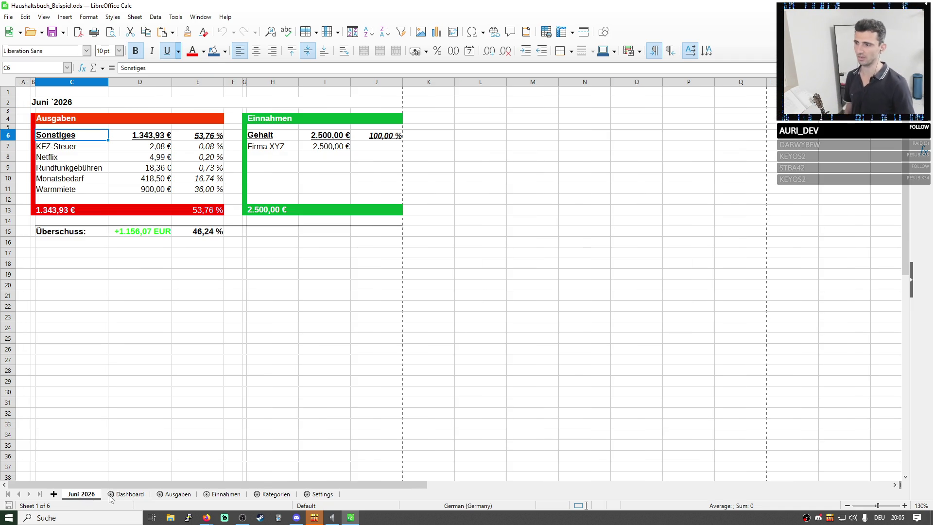
{"action": "left_click", "coordinate": [129, 495]}
{"action": "left_click", "coordinate": [102, 192]}
{"action": "left_click", "coordinate": [81, 495]}
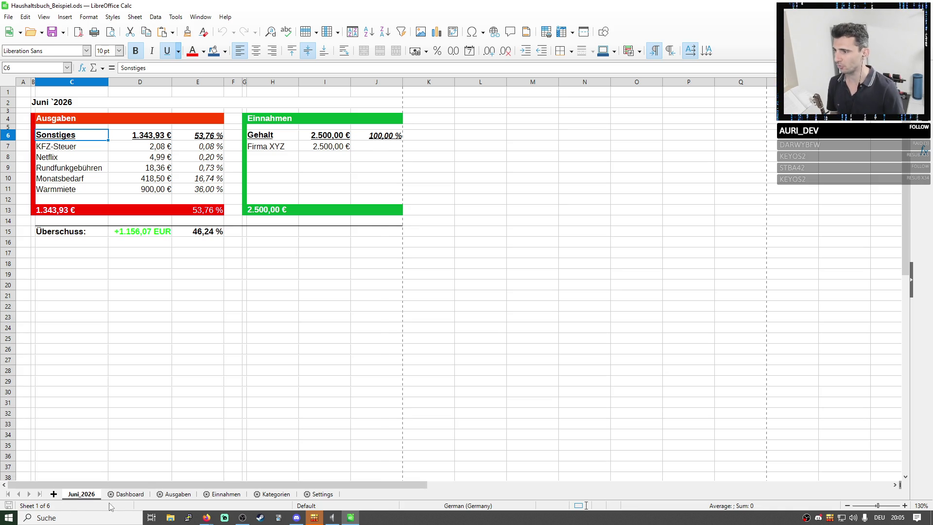
{"action": "left_click", "coordinate": [128, 495]}
{"action": "left_click", "coordinate": [86, 188]}
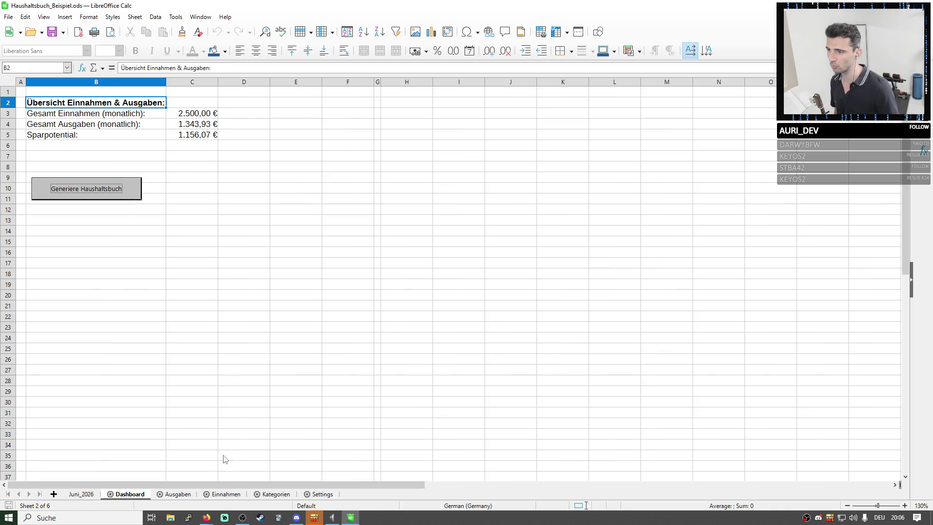
- Compare the expense categories Notwendiges to Wünsche on Kategorien with the category sorting setting in C3
{"action": "left_click", "coordinate": [178, 495]}
{"action": "left_click", "coordinate": [226, 494]}
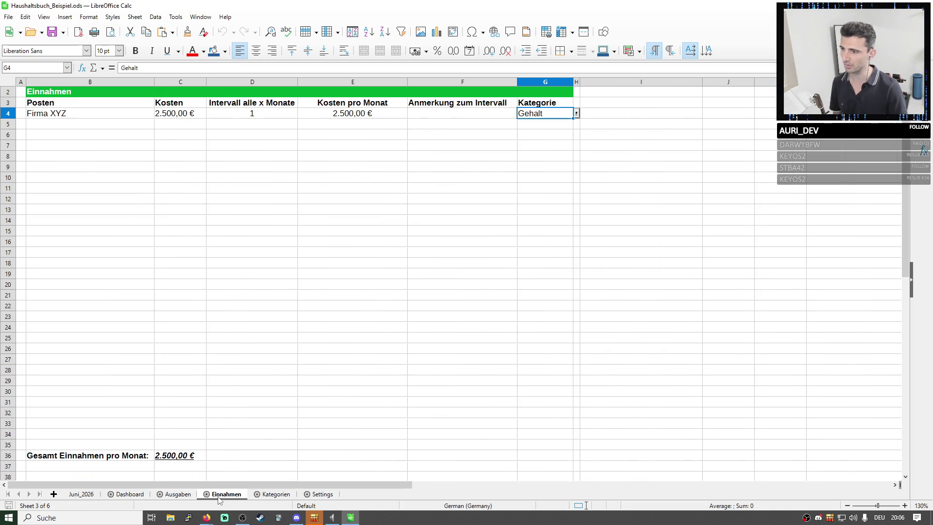
{"action": "left_click", "coordinate": [276, 494]}
{"action": "left_click", "coordinate": [323, 495]}
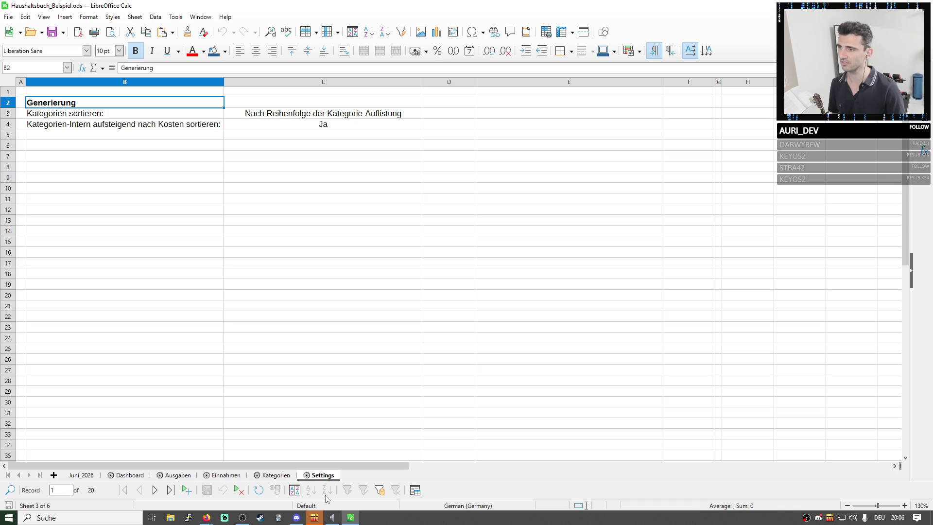
{"action": "left_click", "coordinate": [276, 475]}
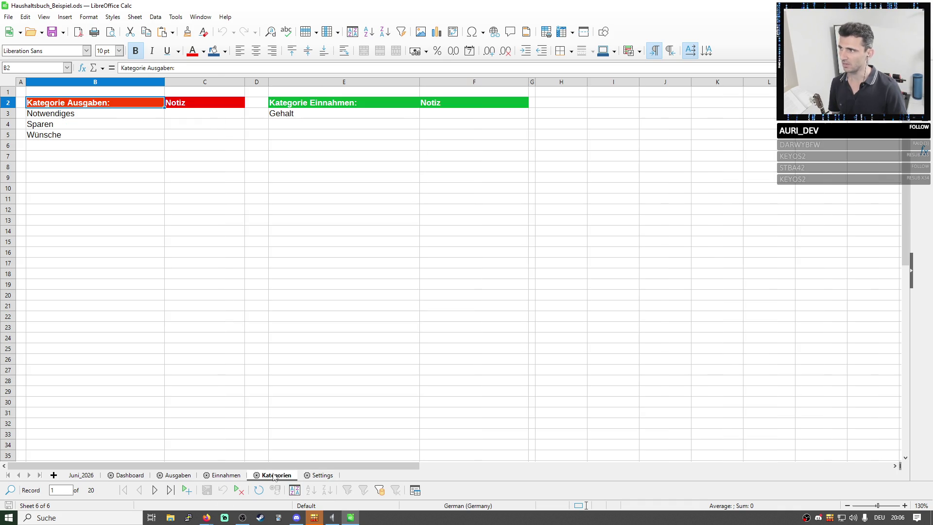
{"action": "left_click_drag", "start_coordinate": [51, 114], "coordinate": [82, 137]}
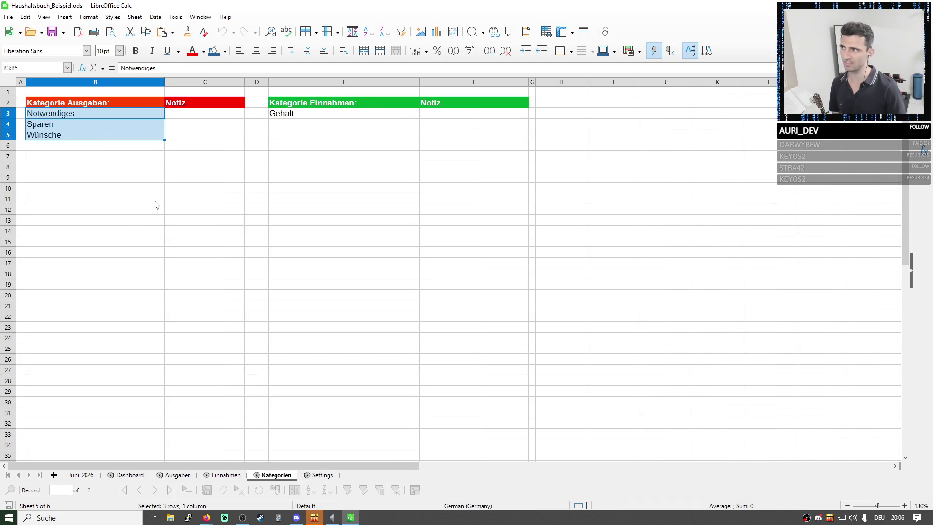
{"action": "left_click", "coordinate": [323, 476]}
{"action": "left_click", "coordinate": [297, 114]}
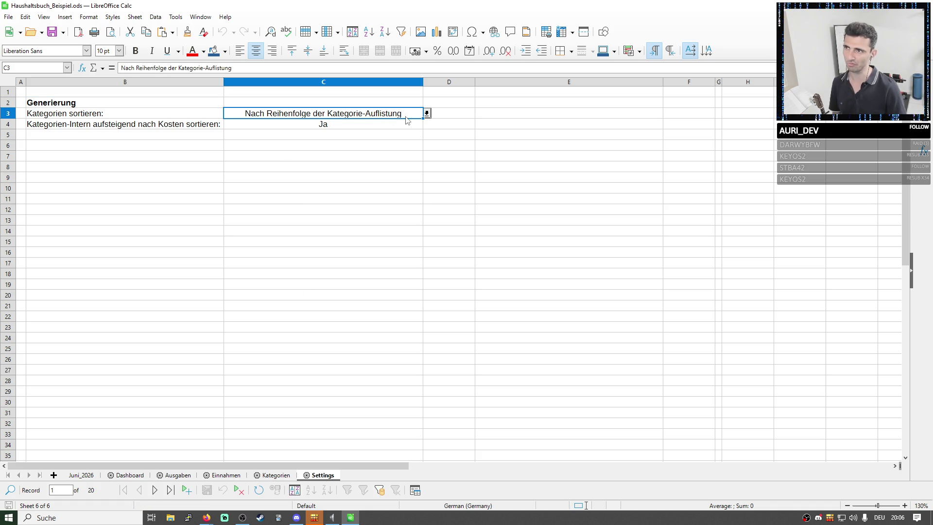
{"action": "left_click", "coordinate": [276, 476]}
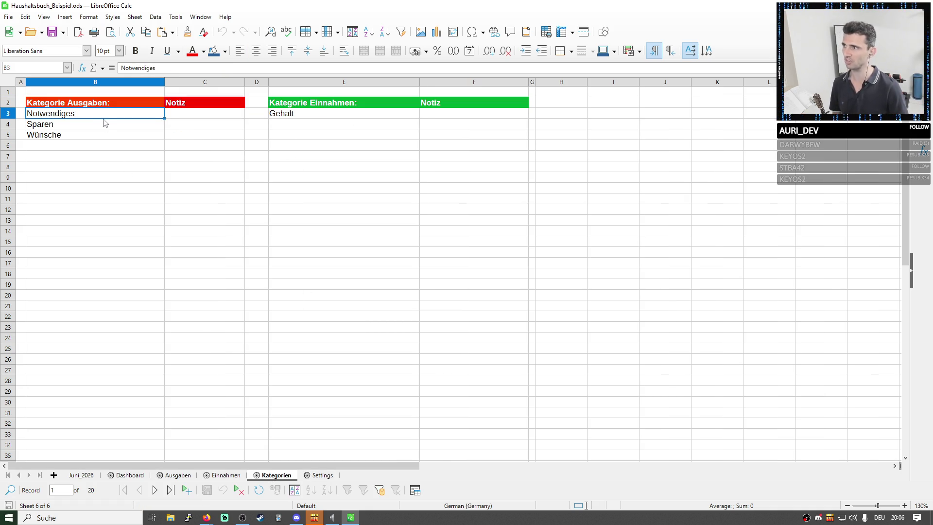
{"action": "left_click_drag", "start_coordinate": [103, 114], "coordinate": [102, 136]}
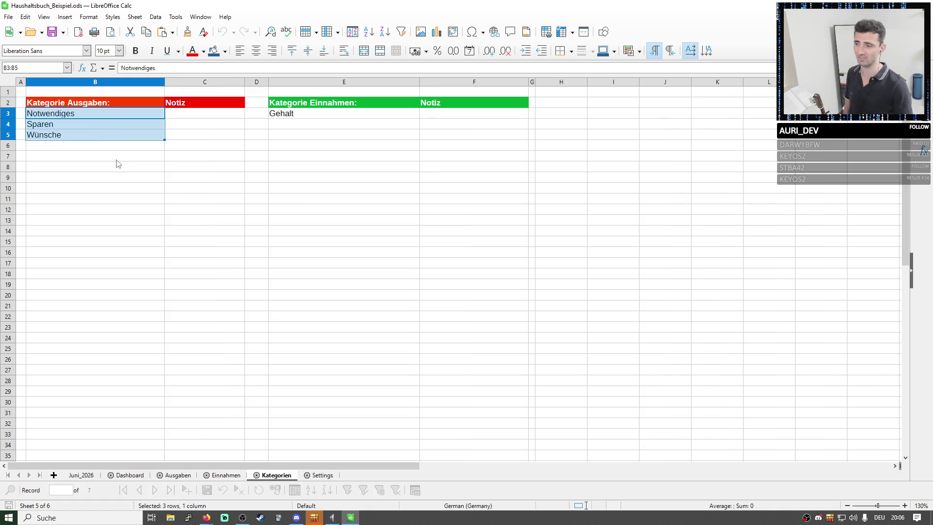
- Review the Juni_2026 expense entries in column C, glance at the Dashboard and return to Juni_2026
{"action": "left_click", "coordinate": [80, 476]}
{"action": "left_click_drag", "start_coordinate": [71, 136], "coordinate": [88, 342]}
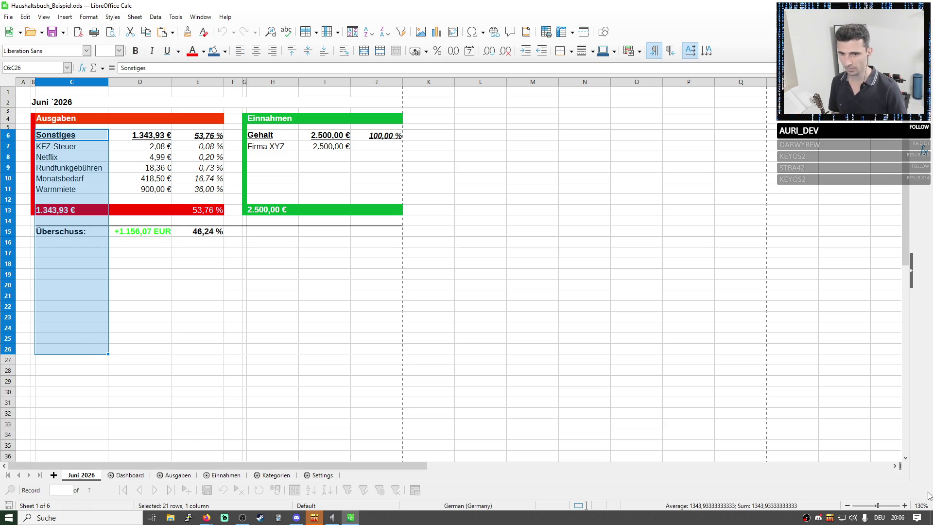
{"action": "left_click", "coordinate": [122, 476]}
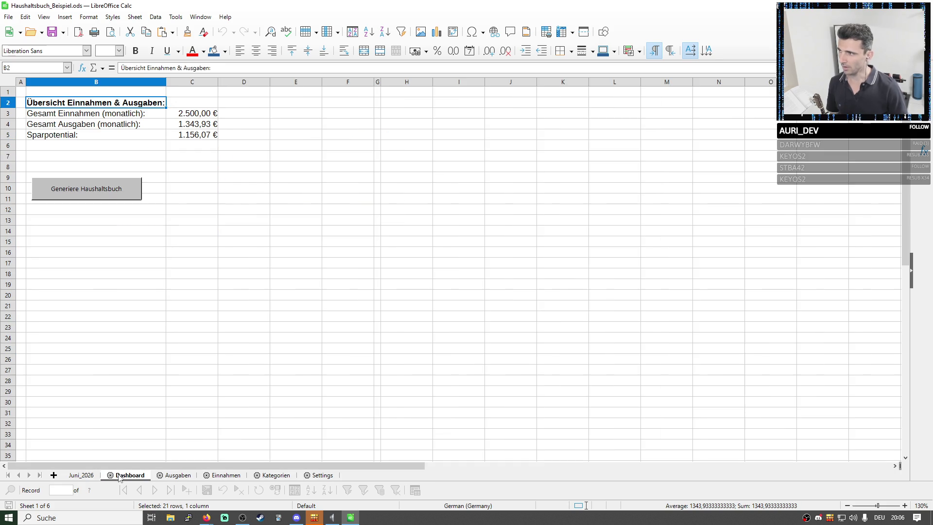
{"action": "left_click", "coordinate": [80, 475]}
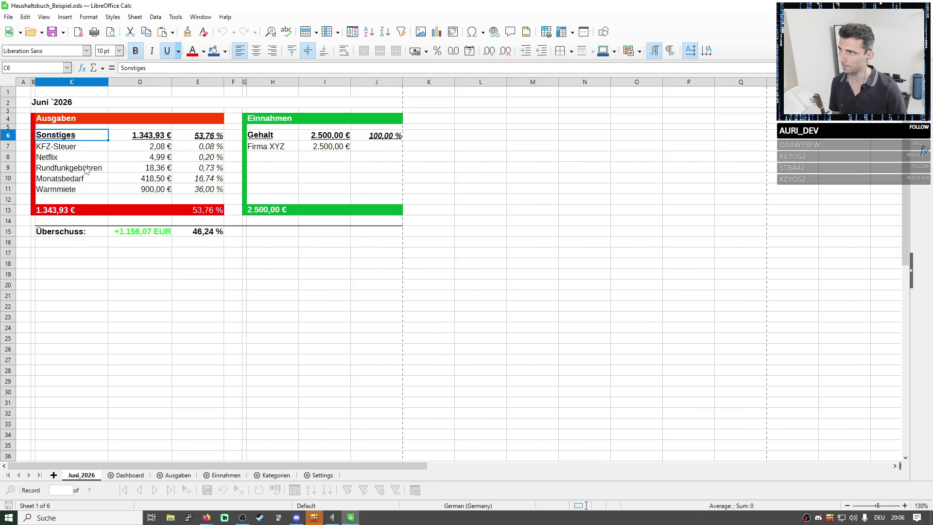
{"action": "left_click", "coordinate": [9, 17]}
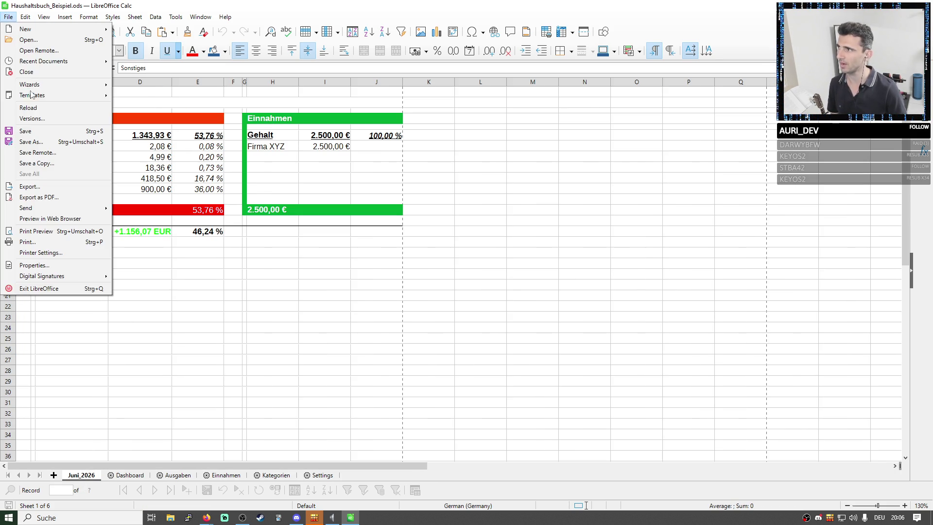
- Exit LibreOffice, check the leftover lock file on the desktop and switch between open applications
{"action": "left_click", "coordinate": [56, 290]}
{"action": "left_click", "coordinate": [37, 30]}
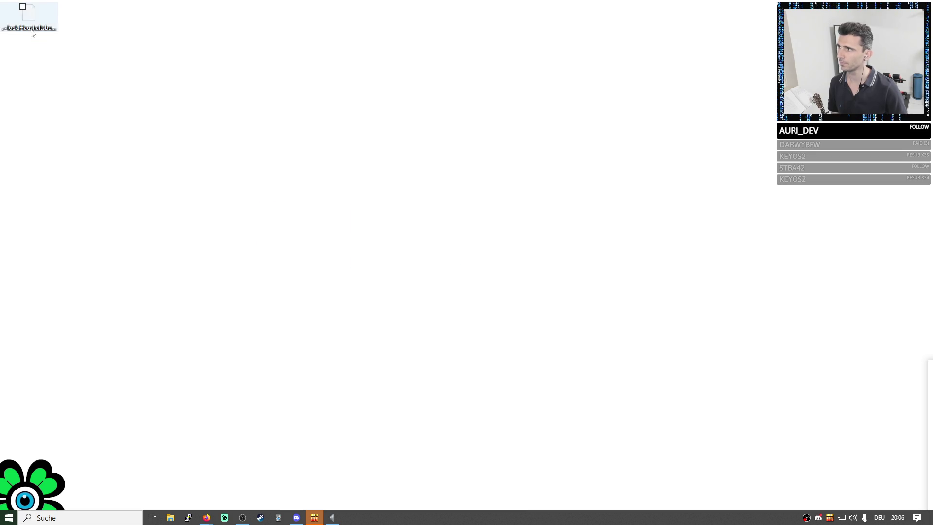
{"action": "left_click", "coordinate": [190, 313]}
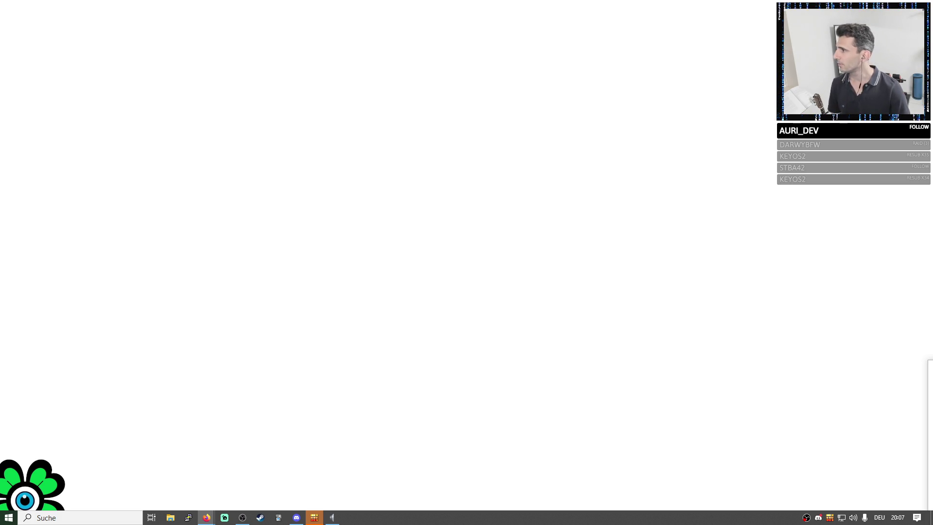
{"action": "key", "text": "alt+Tab"}
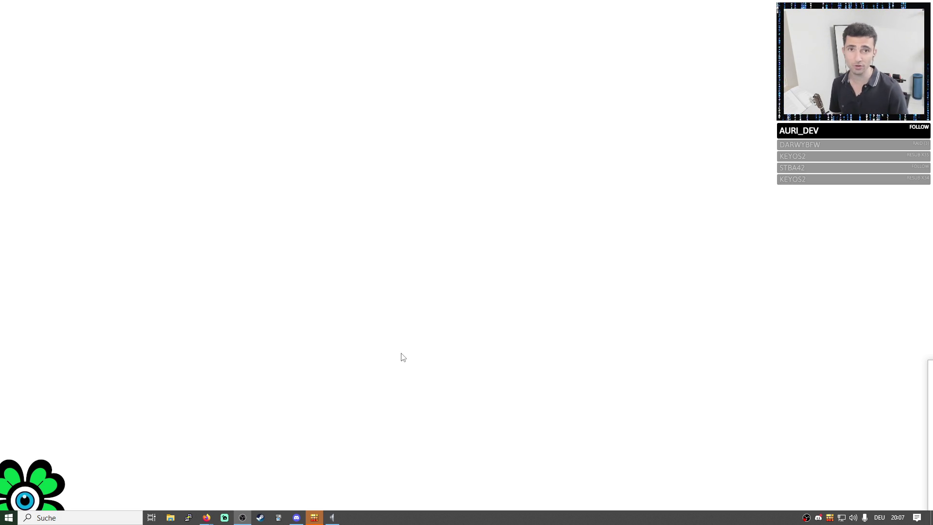
{"action": "key", "text": "alt+Tab"}
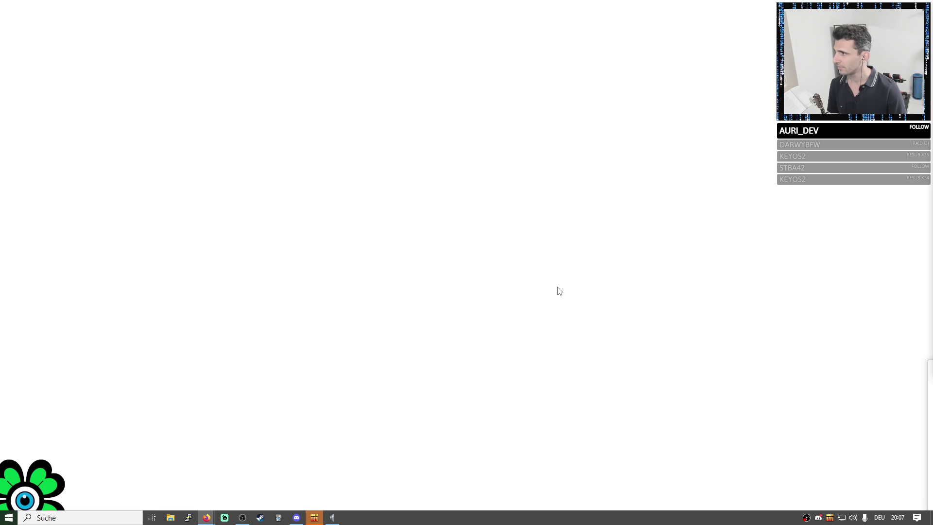
{"action": "key", "text": "alt+Tab"}
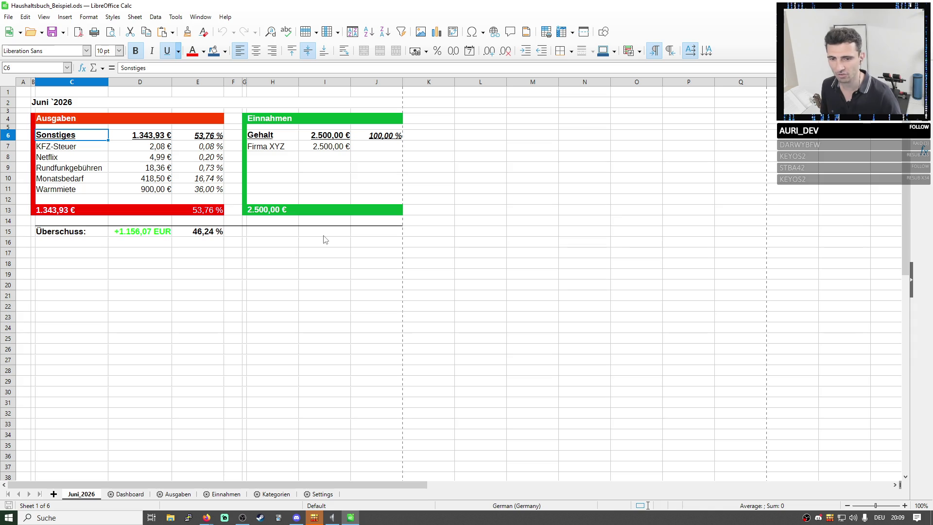
- On the Settings sheet try the form navigation bar's Find Record and dismiss the no-data-controls warning
{"action": "left_click", "coordinate": [386, 276]}
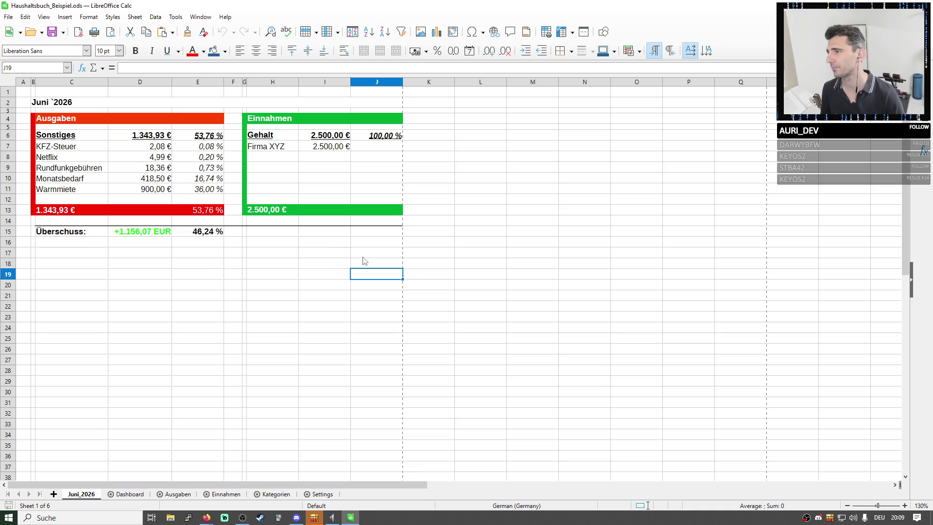
{"action": "left_click", "coordinate": [320, 495]}
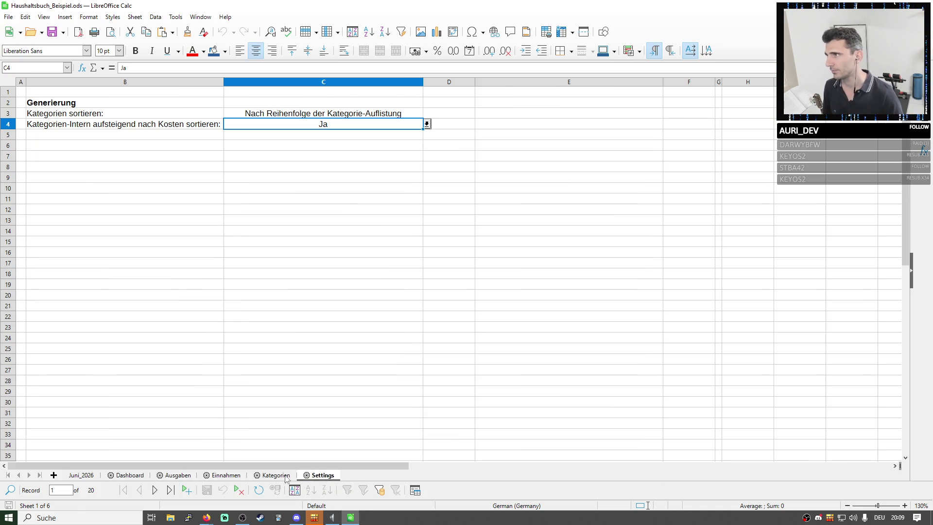
{"action": "left_click", "coordinate": [276, 476]}
{"action": "left_click", "coordinate": [323, 475]}
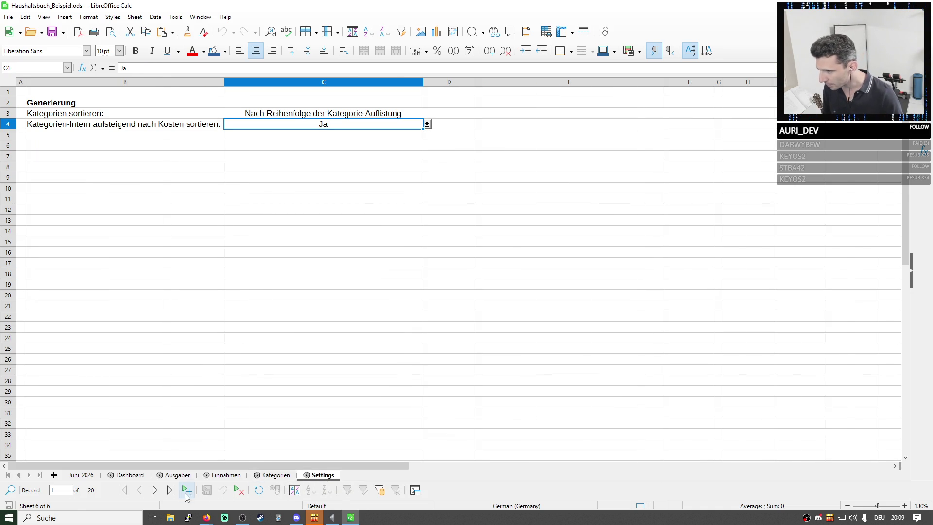
{"action": "left_click", "coordinate": [56, 490]}
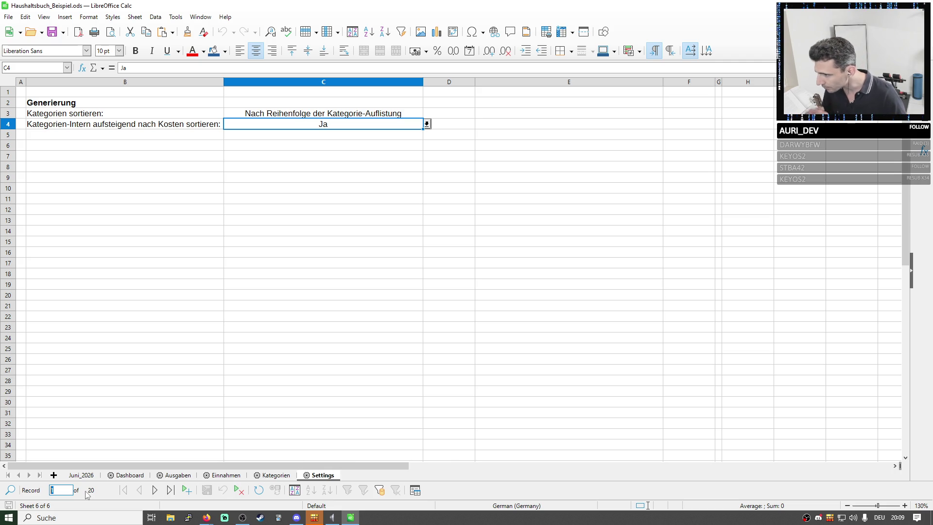
{"action": "left_click", "coordinate": [11, 490]}
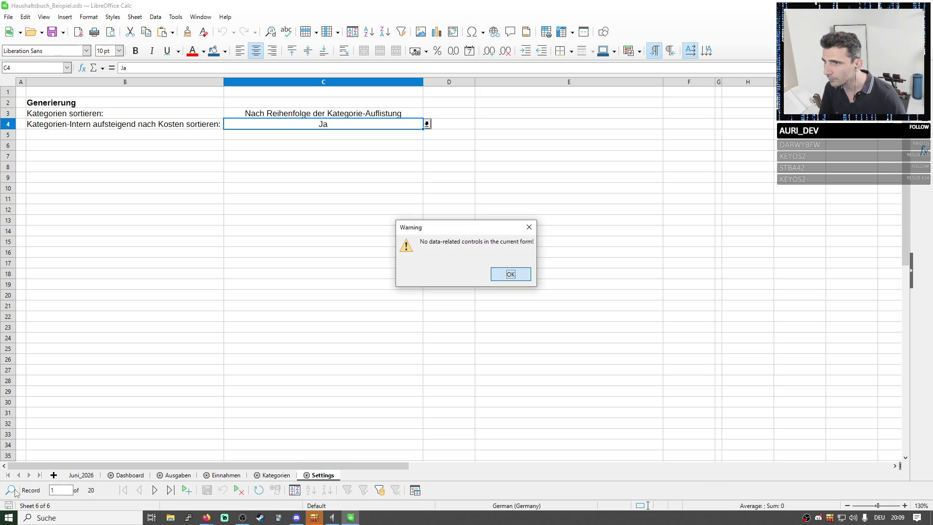
{"action": "key", "text": "Return"}
{"action": "left_click", "coordinate": [323, 242]}
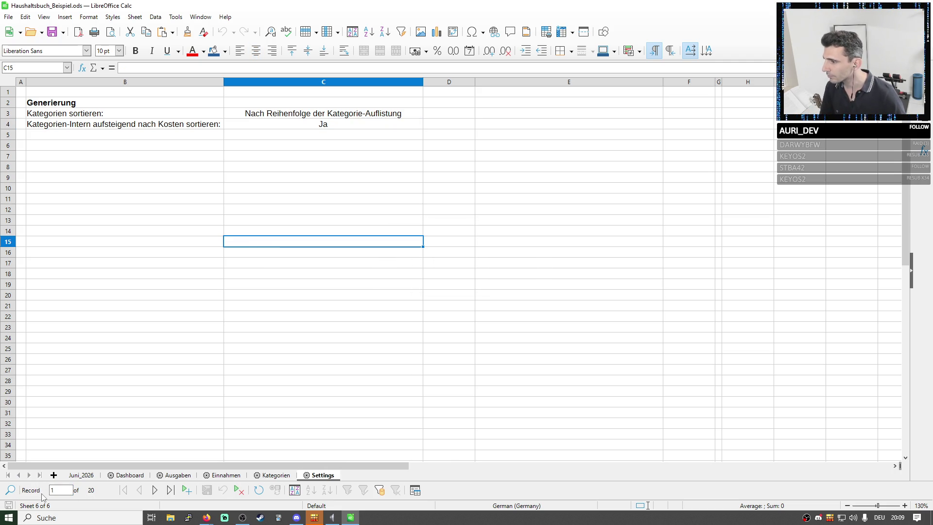
- Switch via Juni_2026 back to the Dashboard overview
{"action": "left_click", "coordinate": [81, 476]}
{"action": "left_click", "coordinate": [64, 489]}
{"action": "left_click", "coordinate": [130, 475]}
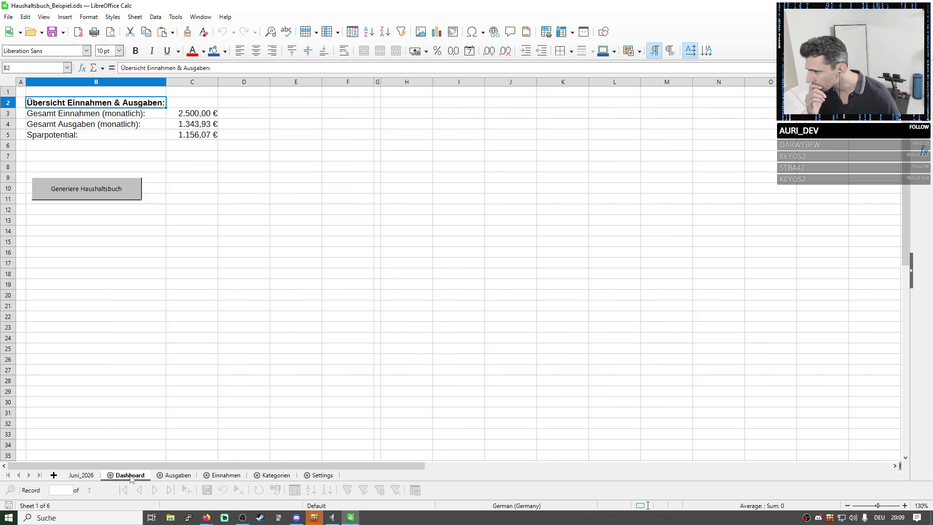
- Step through the sheet tabs to Settings and open the Tools > Development Tools object inspector
{"action": "left_click", "coordinate": [177, 476]}
{"action": "left_click", "coordinate": [226, 475]}
{"action": "left_click", "coordinate": [276, 476]}
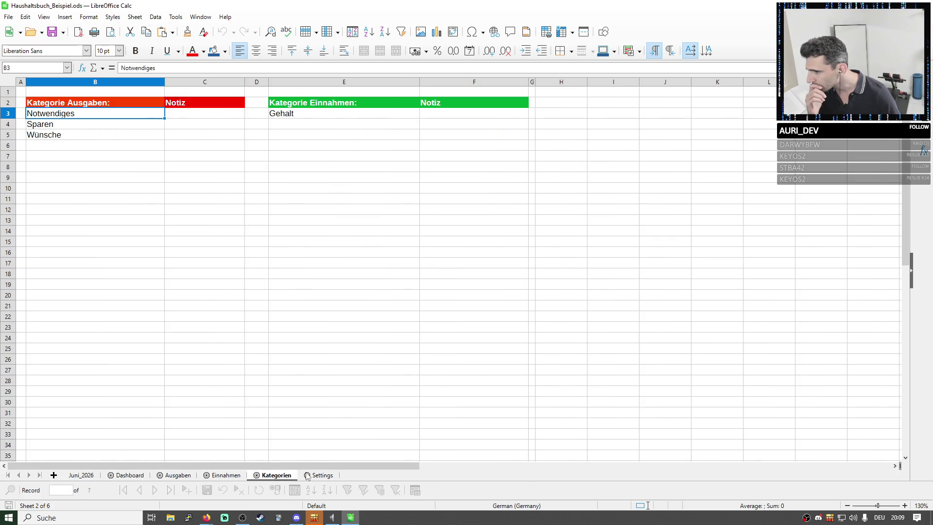
{"action": "left_click", "coordinate": [322, 475]}
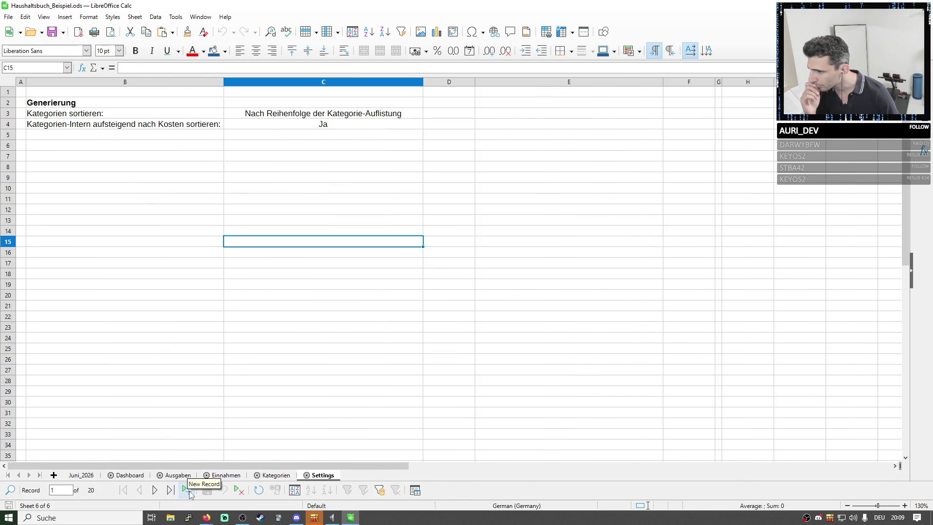
{"action": "left_click", "coordinate": [89, 17]}
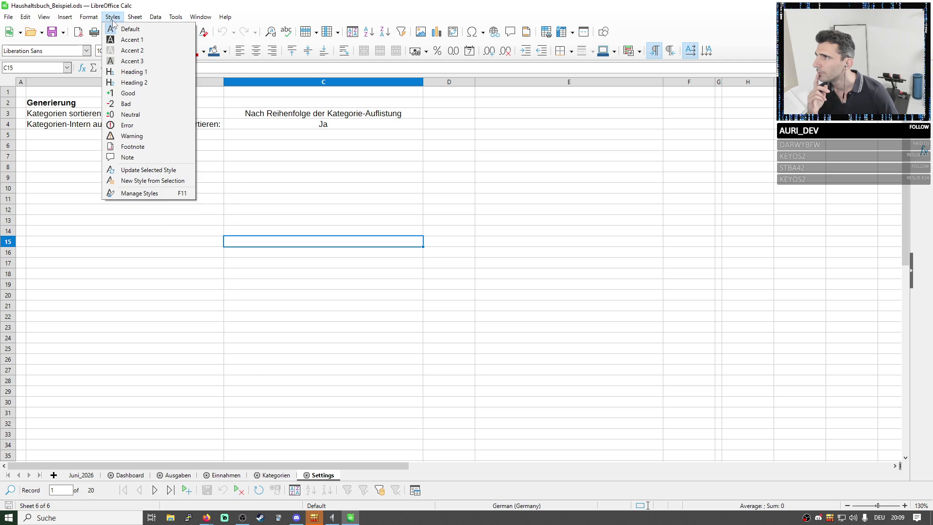
{"action": "mouse_move", "coordinate": [175, 17]}
{"action": "mouse_move", "coordinate": [218, 223]}
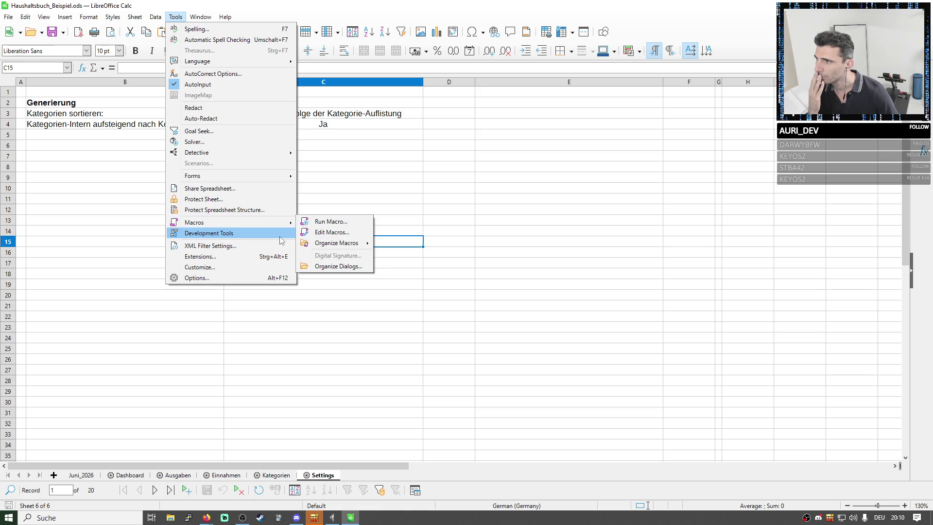
{"action": "left_click", "coordinate": [276, 235]}
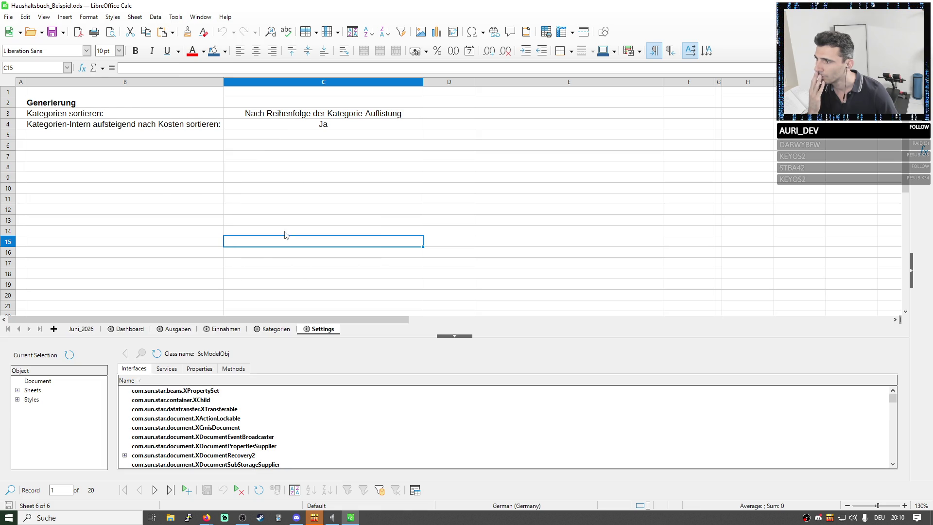